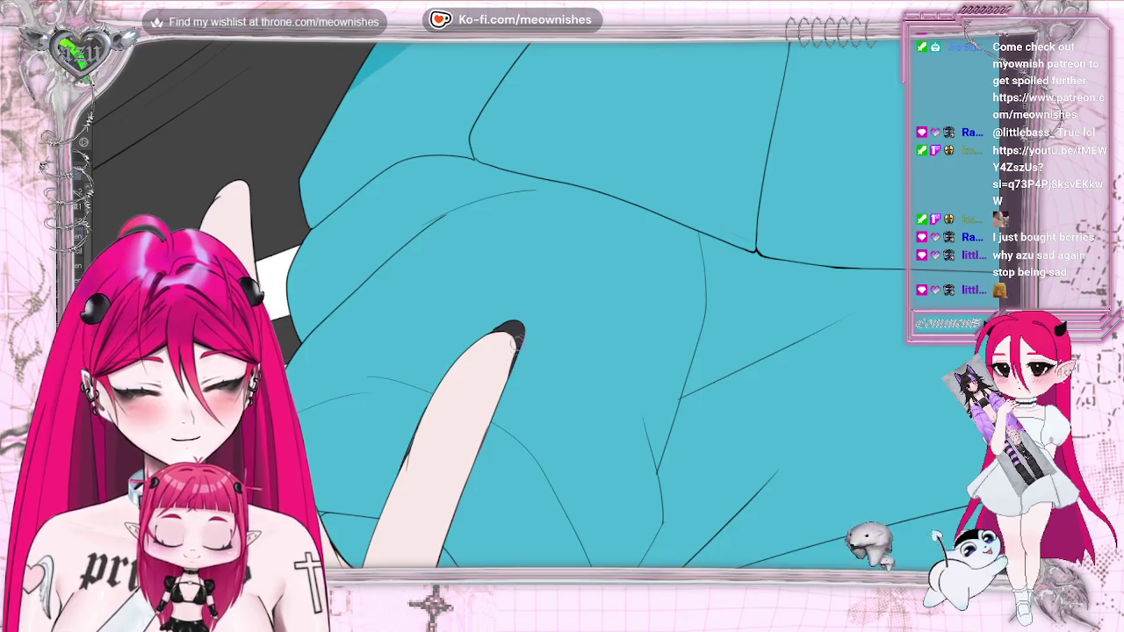
- Fit the whole illustration in view, then pan to the peace-sign hand's curled fingers and dark sleeve
{"action": "key", "text": "ctrl+0"}
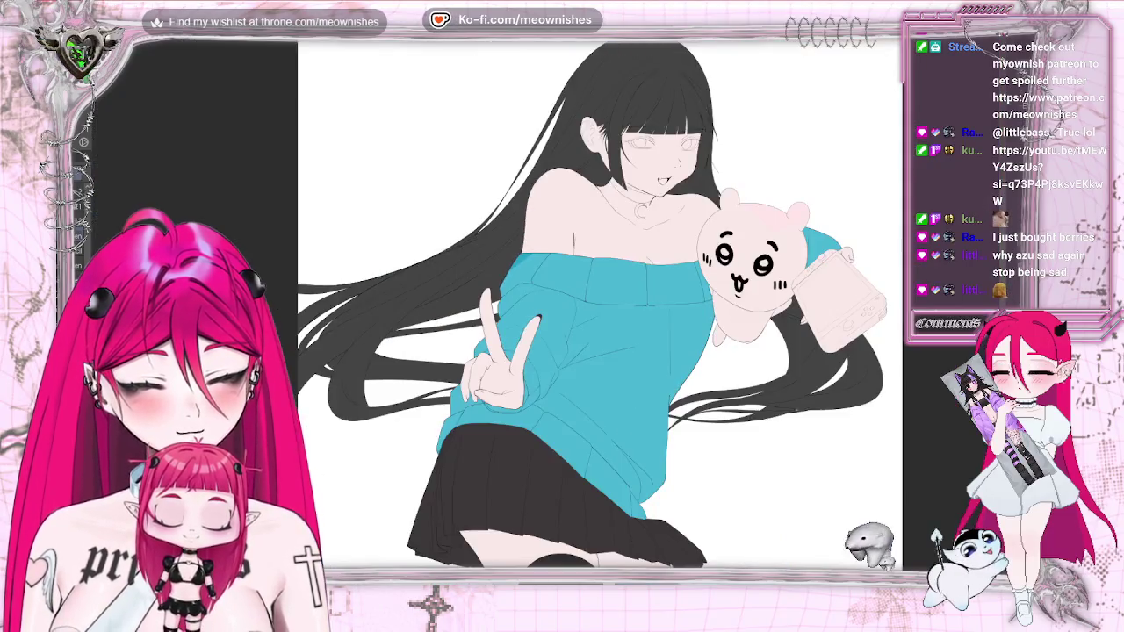
{"action": "key", "text": "ctrl+0"}
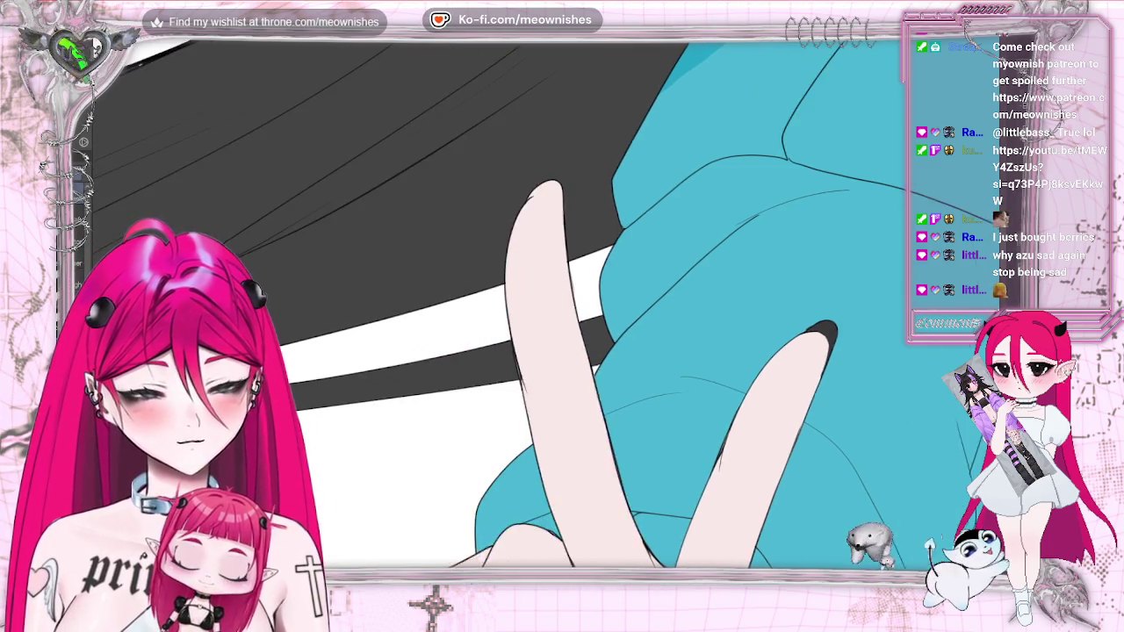
{"action": "left_click_drag", "start_coordinate": [523, 384], "coordinate": [844, 383]}
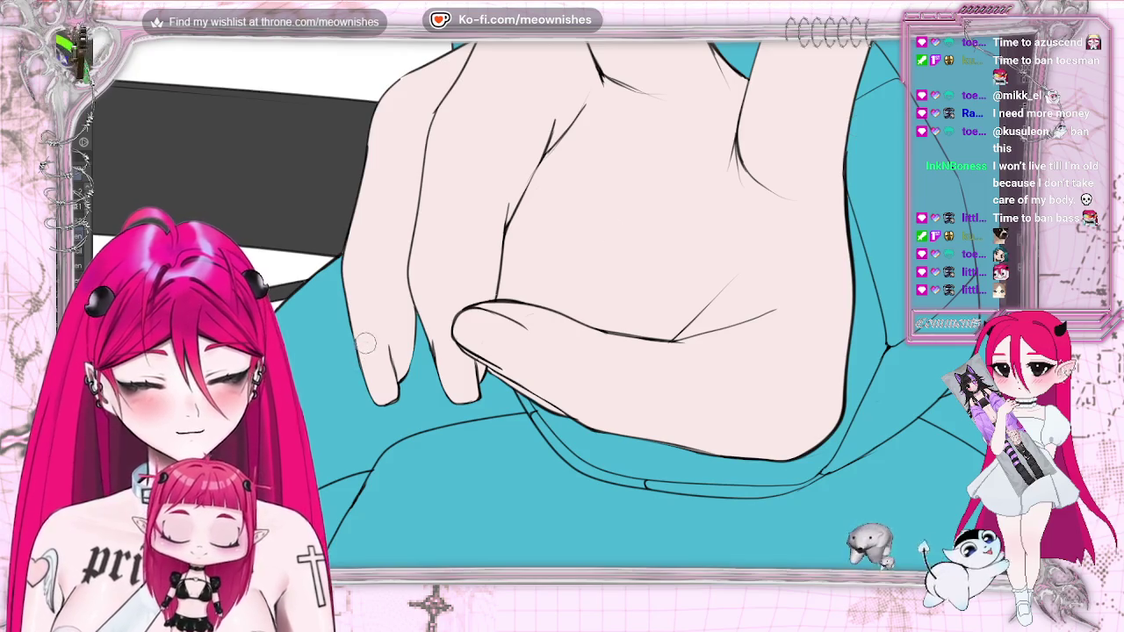
- Paint rounded black nails on the curled fingertip, thumb and middle finger, filling their edges
{"action": "left_click_drag", "start_coordinate": [364, 347], "coordinate": [375, 386]}
{"action": "mouse_move", "coordinate": [361, 342]}
{"action": "left_mouse_down"}
{"action": "mouse_move", "coordinate": [376, 394]}
{"action": "mouse_move", "coordinate": [383, 355]}
{"action": "mouse_move", "coordinate": [373, 351]}
{"action": "mouse_move", "coordinate": [388, 397]}
{"action": "left_mouse_up"}
{"action": "mouse_move", "coordinate": [364, 351]}
{"action": "left_mouse_down"}
{"action": "mouse_move", "coordinate": [373, 336]}
{"action": "mouse_move", "coordinate": [389, 362]}
{"action": "left_mouse_up"}
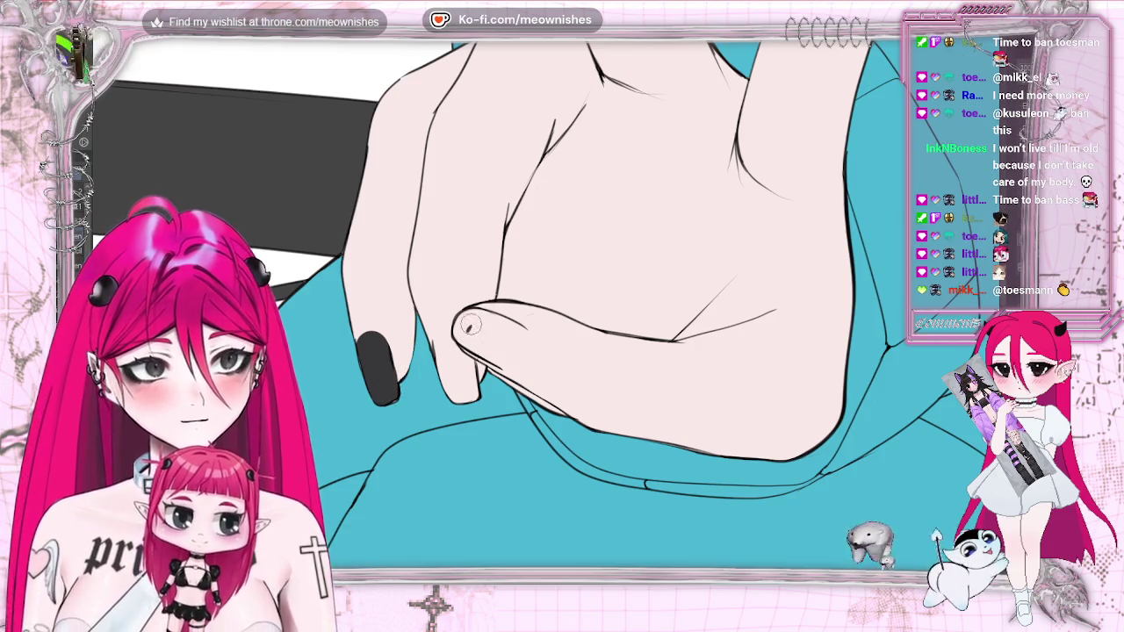
{"action": "mouse_move", "coordinate": [470, 325]}
{"action": "left_mouse_down"}
{"action": "mouse_move", "coordinate": [523, 338]}
{"action": "mouse_move", "coordinate": [485, 329]}
{"action": "mouse_move", "coordinate": [439, 351]}
{"action": "mouse_move", "coordinate": [448, 380]}
{"action": "mouse_move", "coordinate": [456, 353]}
{"action": "left_mouse_up"}
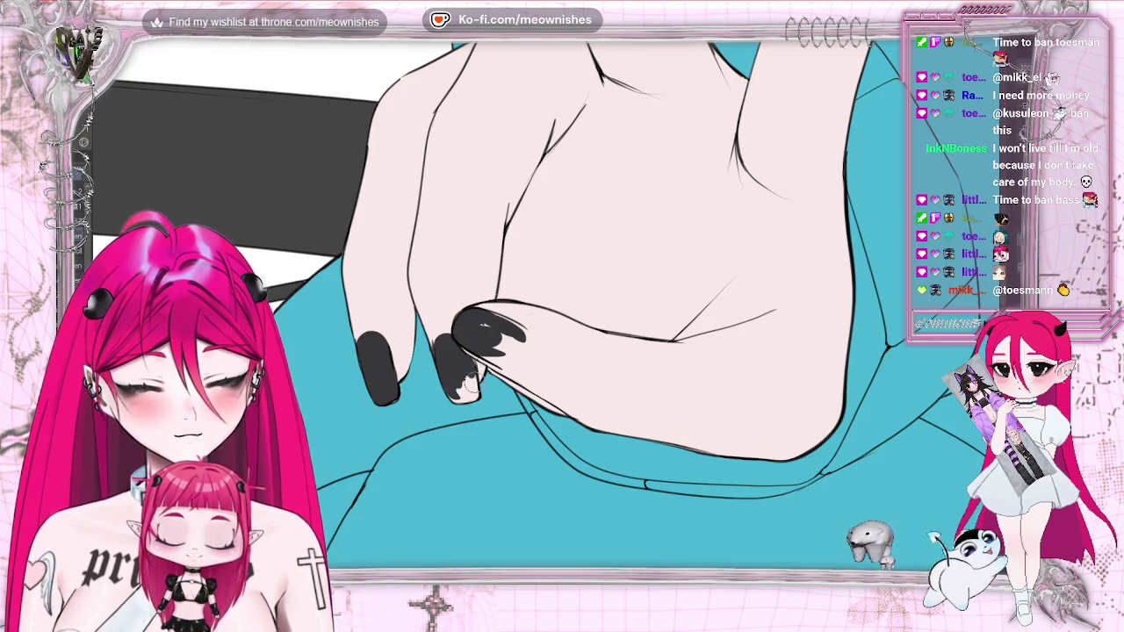
{"action": "left_click_drag", "start_coordinate": [464, 379], "coordinate": [456, 396]}
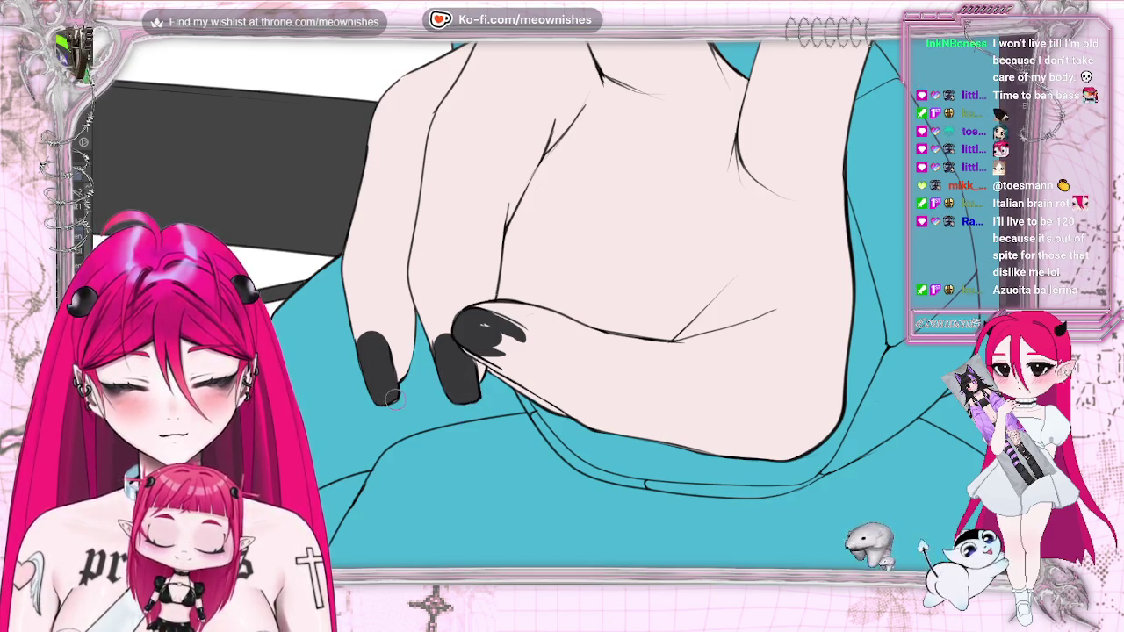
{"action": "mouse_move", "coordinate": [478, 324]}
{"action": "left_mouse_down"}
{"action": "mouse_move", "coordinate": [518, 373]}
{"action": "mouse_move", "coordinate": [516, 342]}
{"action": "mouse_move", "coordinate": [509, 351]}
{"action": "left_mouse_up"}
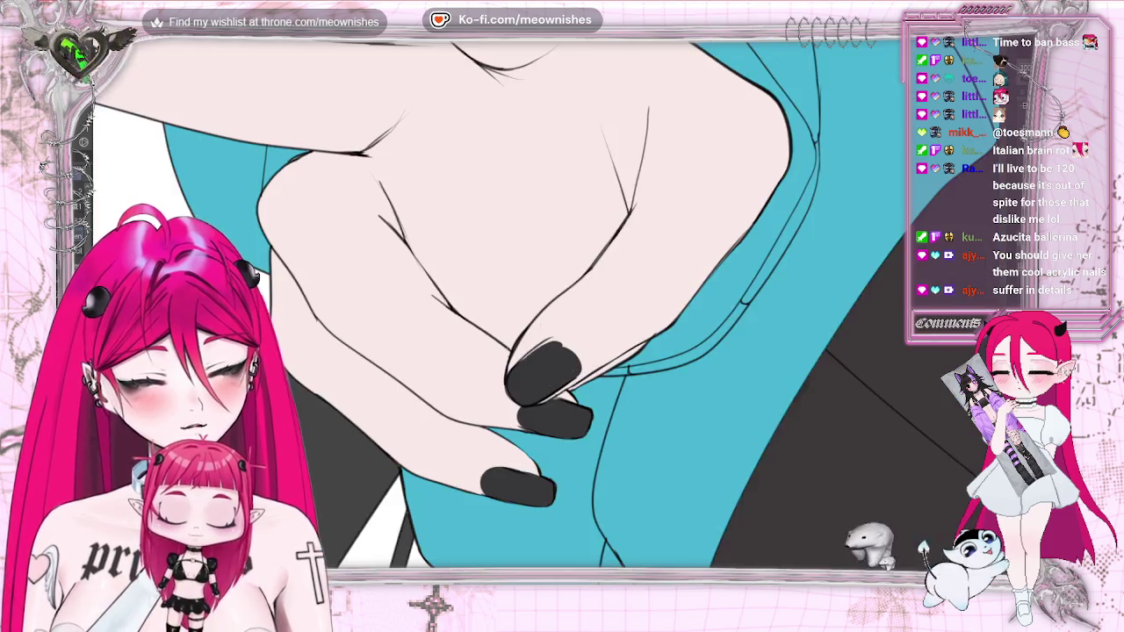
{"action": "mouse_move", "coordinate": [580, 329]}
{"action": "left_mouse_down"}
{"action": "mouse_move", "coordinate": [563, 341]}
{"action": "mouse_move", "coordinate": [576, 387]}
{"action": "left_mouse_up"}
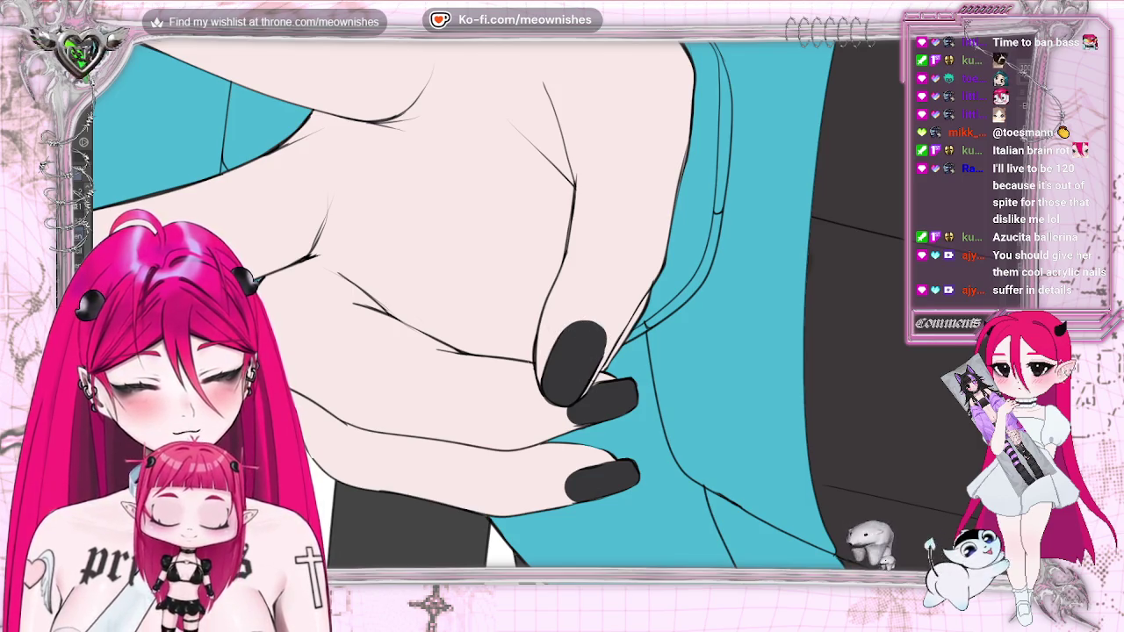
- Zoom out to survey the drawing, then zoom back in
{"action": "scroll", "coordinate": [562, 351], "scroll_direction": "down", "scroll_amount": 3}
{"action": "scroll", "coordinate": [562, 351], "scroll_direction": "down", "scroll_amount": 3}
{"action": "scroll", "coordinate": [562, 351], "scroll_direction": "down", "scroll_amount": 3}
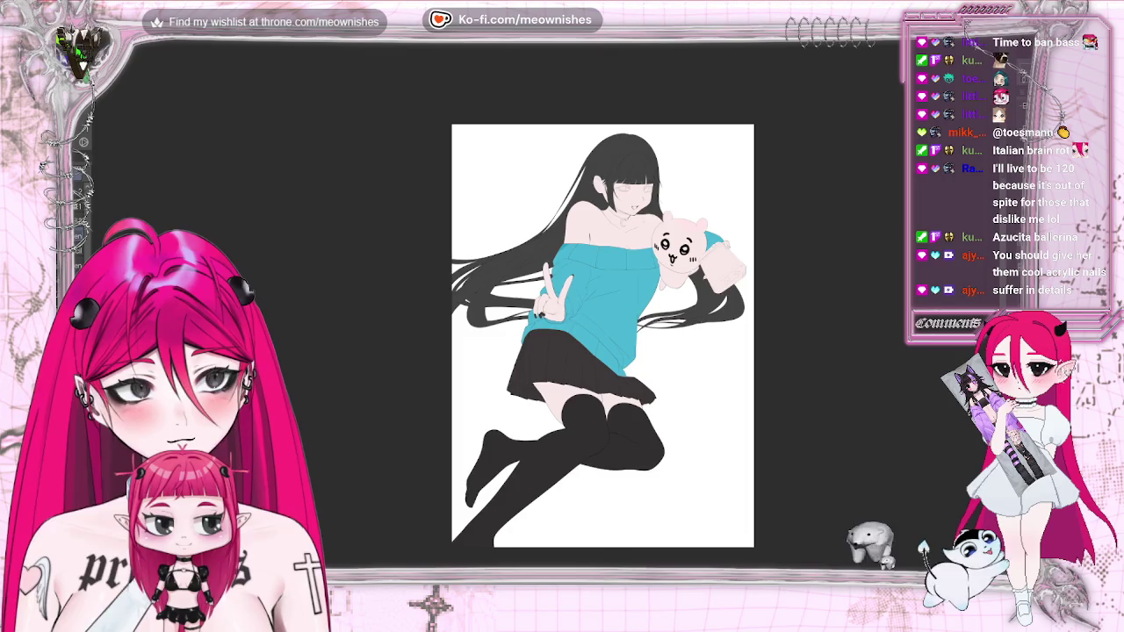
{"action": "scroll", "coordinate": [638, 461], "scroll_direction": "up", "scroll_amount": 1}
{"action": "scroll", "coordinate": [637, 461], "scroll_direction": "up", "scroll_amount": 1}
{"action": "scroll", "coordinate": [638, 461], "scroll_direction": "up", "scroll_amount": 1}
{"action": "scroll", "coordinate": [637, 461], "scroll_direction": "up", "scroll_amount": 1}
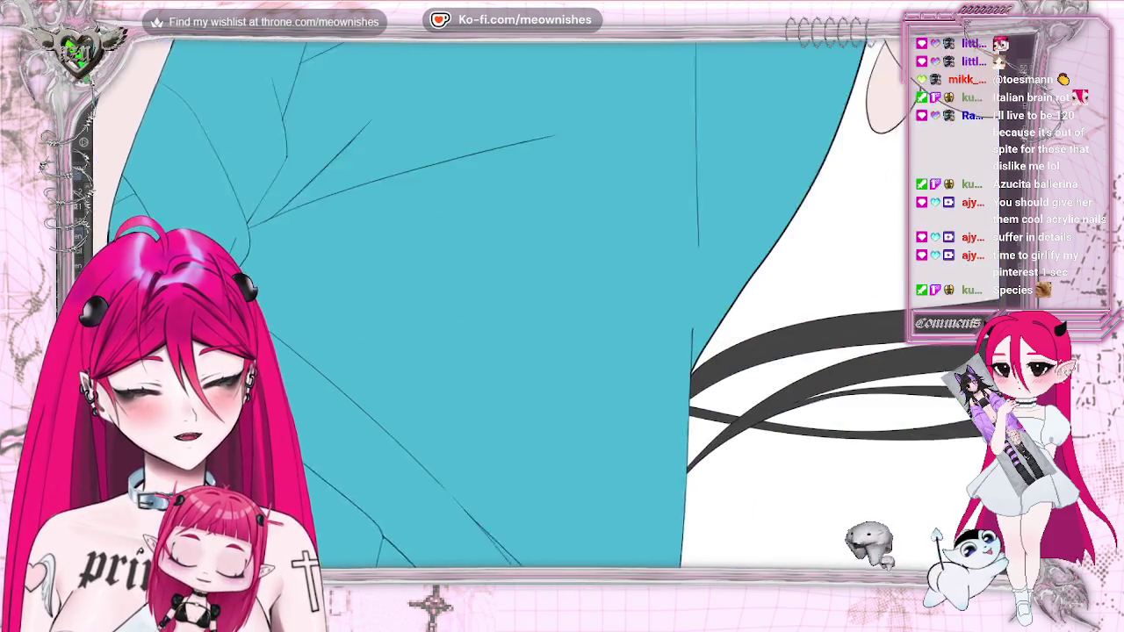
- Pan across the long dark hair and the plush toy's face down to the console-holding hand
{"action": "left_click_drag", "start_coordinate": [966, 492], "coordinate": [801, 523]}
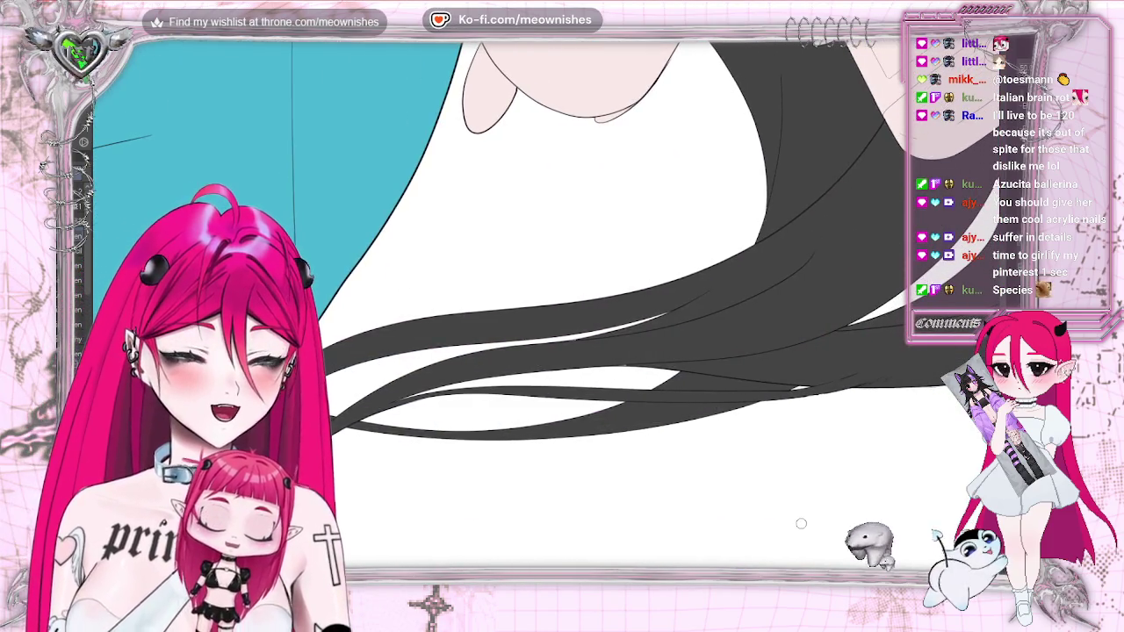
{"action": "left_click_drag", "start_coordinate": [790, 96], "coordinate": [790, 527]}
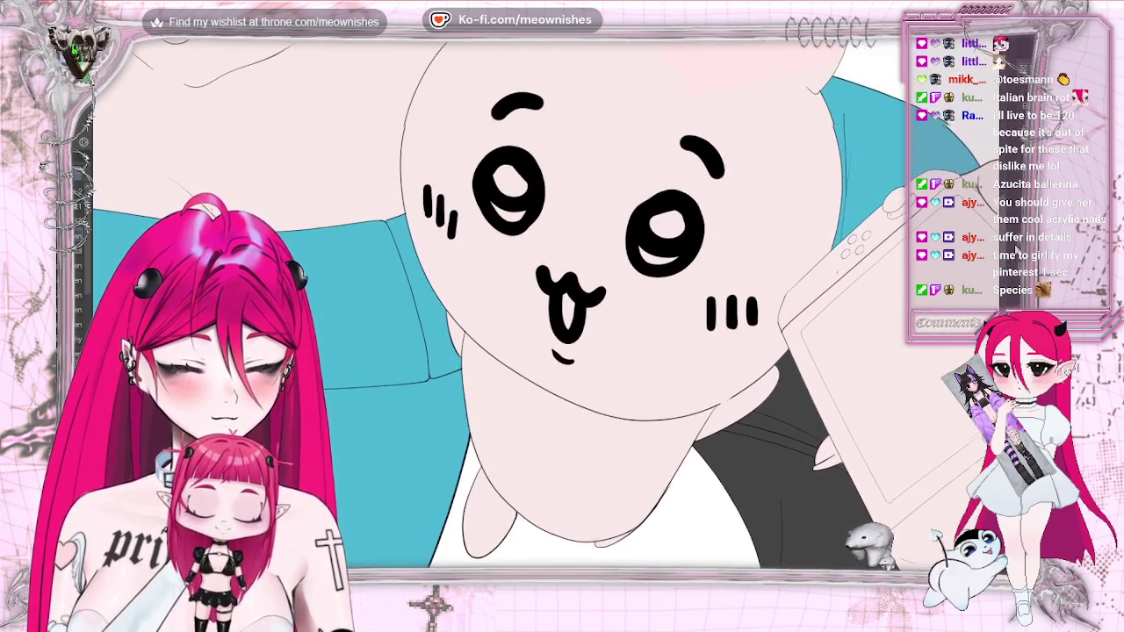
{"action": "scroll", "coordinate": [562, 298], "scroll_direction": "down", "scroll_amount": 2}
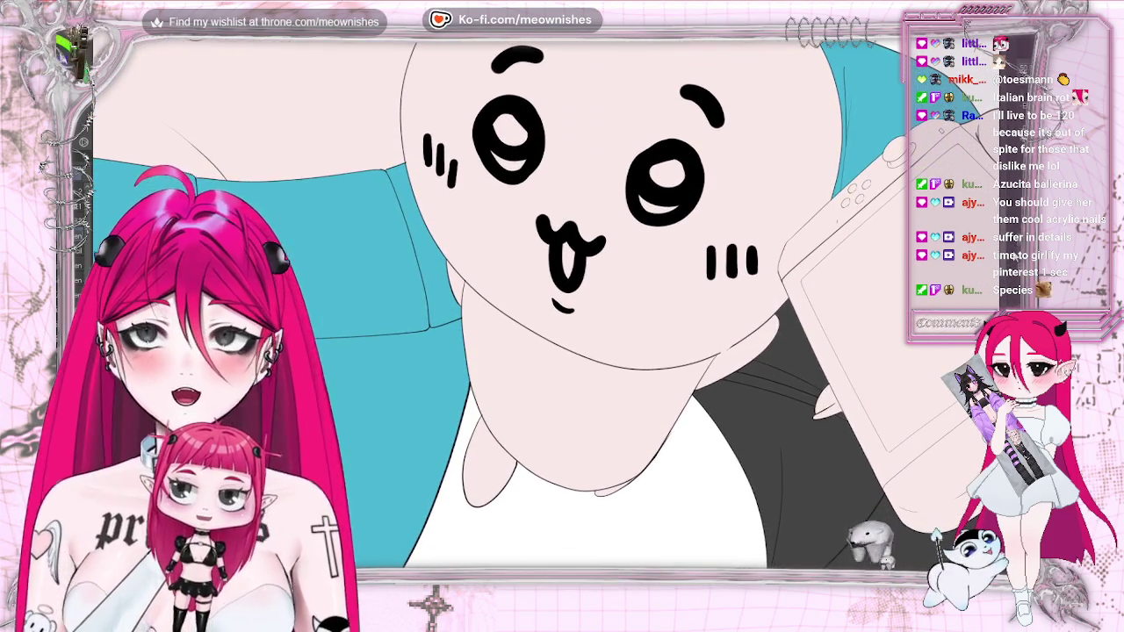
{"action": "scroll", "coordinate": [562, 298], "scroll_direction": "down", "scroll_amount": 1}
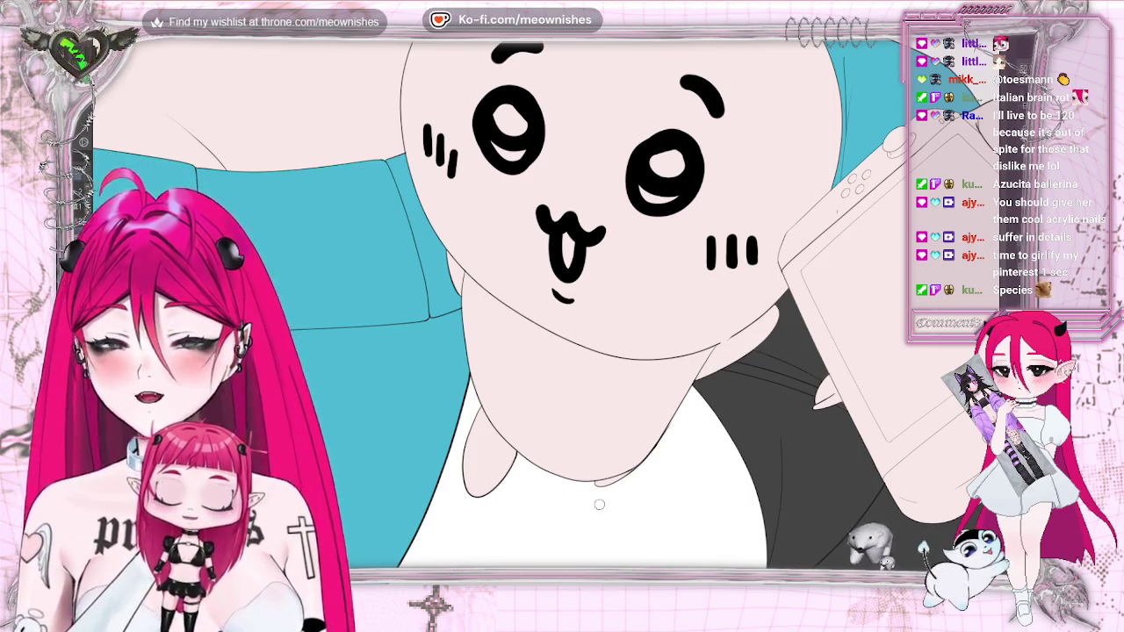
{"action": "scroll", "coordinate": [561, 298], "scroll_direction": "down", "scroll_amount": 2}
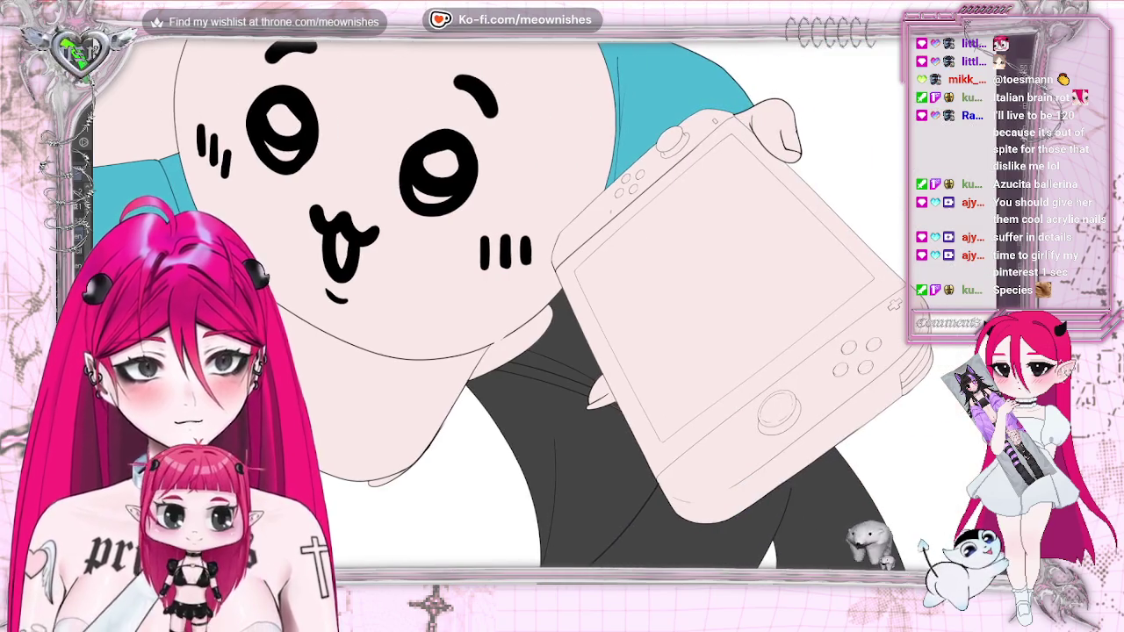
{"action": "scroll", "coordinate": [562, 298], "scroll_direction": "up", "scroll_amount": 2}
{"action": "scroll", "coordinate": [644, 281], "scroll_direction": "up", "scroll_amount": 2}
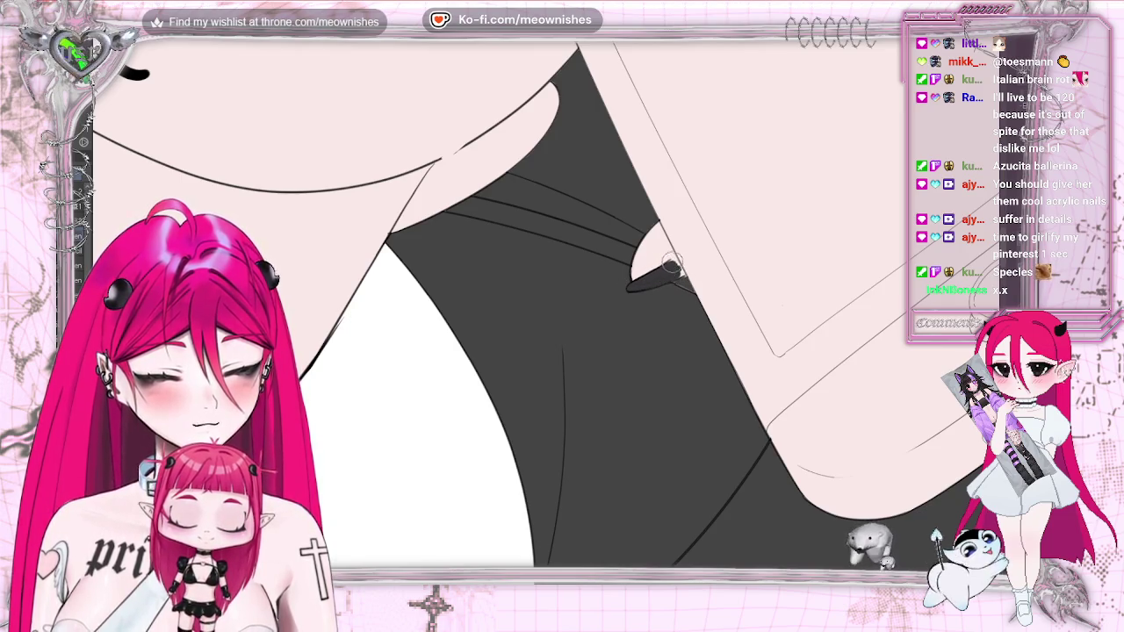
- Darken the fingertip nail beside the console with a small black stroke, briefly zooming out and back
{"action": "left_click_drag", "start_coordinate": [671, 264], "coordinate": [666, 274]}
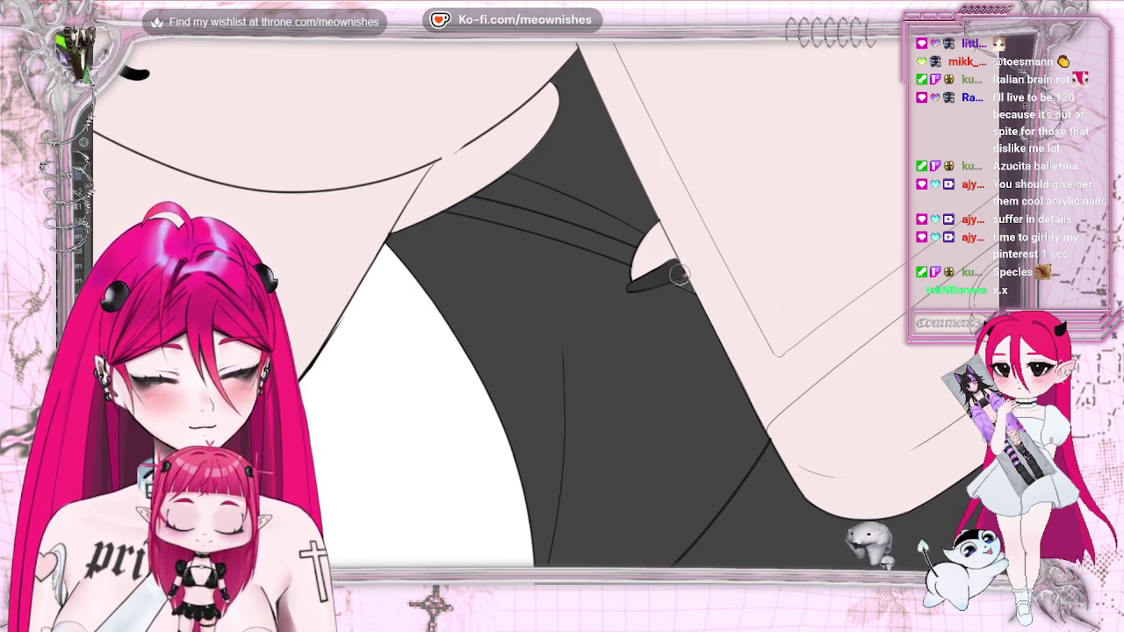
{"action": "key", "text": "ctrl+minus"}
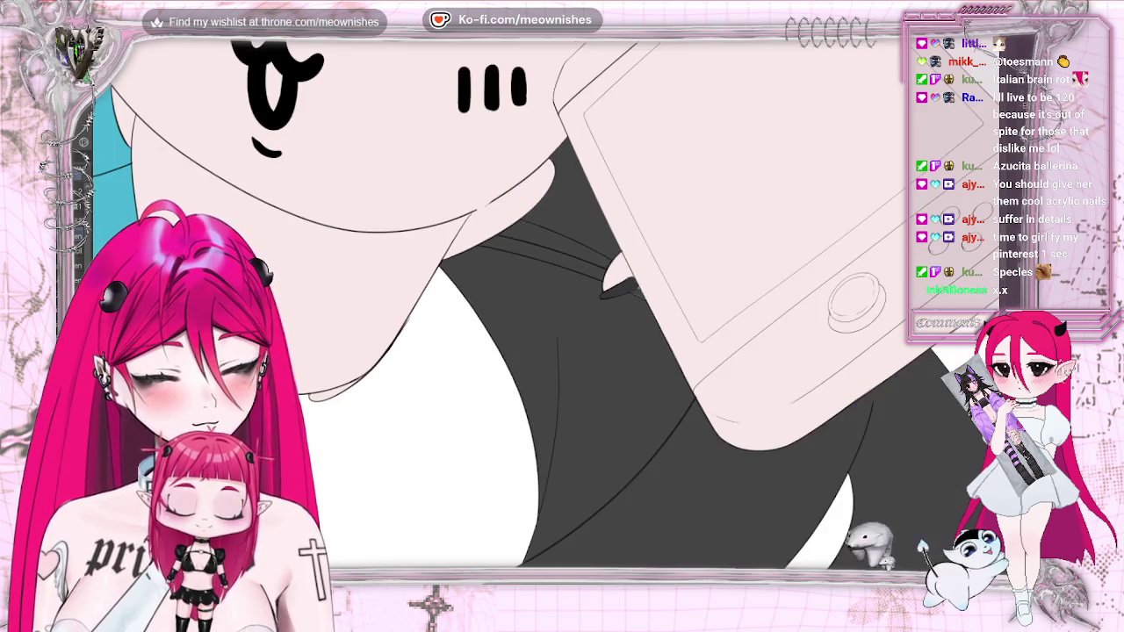
{"action": "key", "text": "ctrl+plus"}
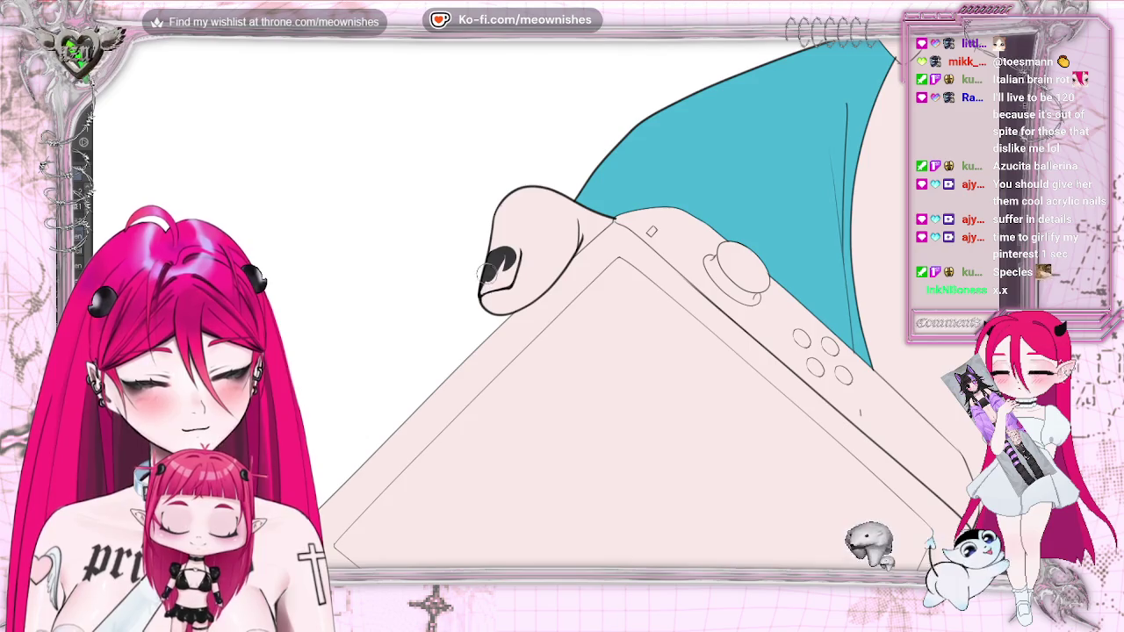
- Make the console fingertip's nail solid black, check it mirrored, then fit and centre the upper body
{"action": "mouse_move", "coordinate": [485, 273]}
{"action": "left_mouse_down"}
{"action": "mouse_move", "coordinate": [494, 283]}
{"action": "mouse_move", "coordinate": [514, 264]}
{"action": "left_mouse_up"}
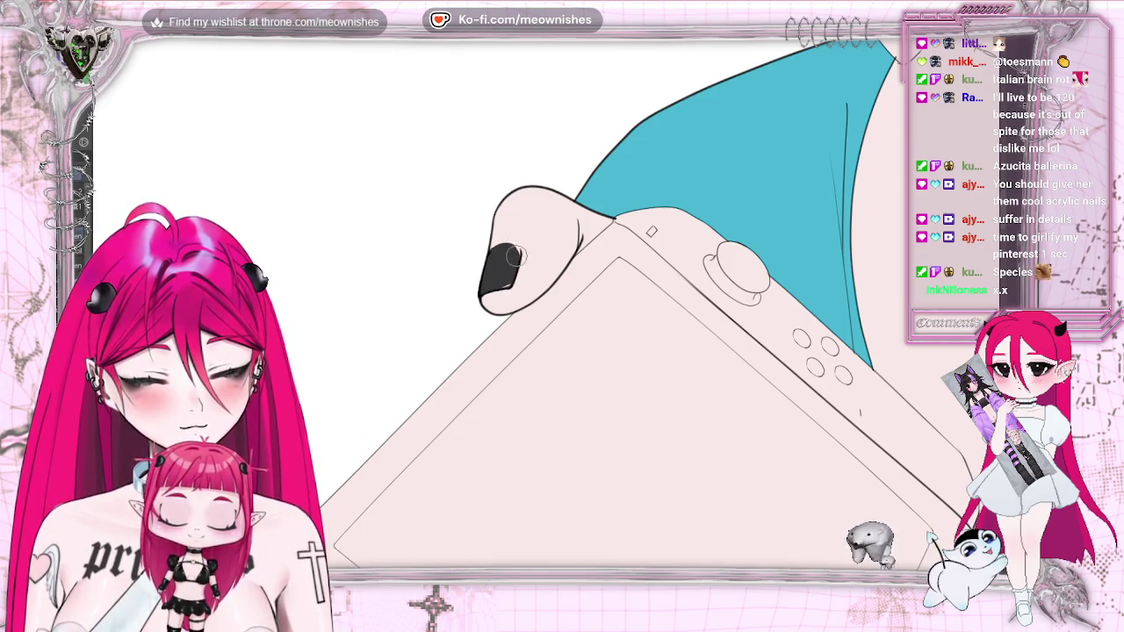
{"action": "left_click_drag", "start_coordinate": [513, 253], "coordinate": [508, 270]}
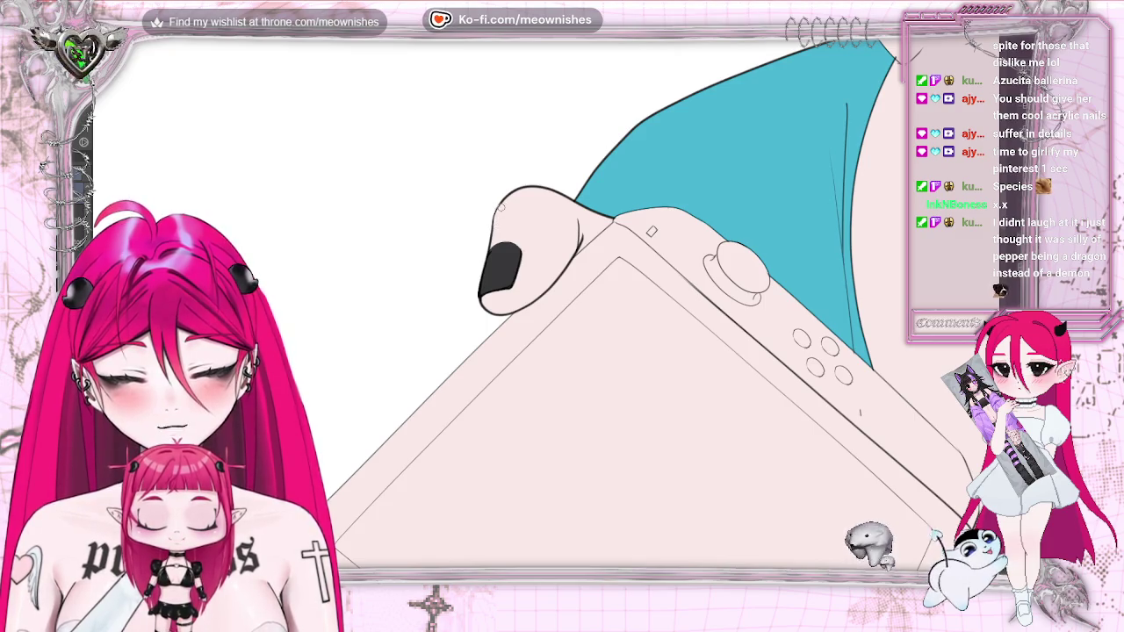
{"action": "key", "text": "m"}
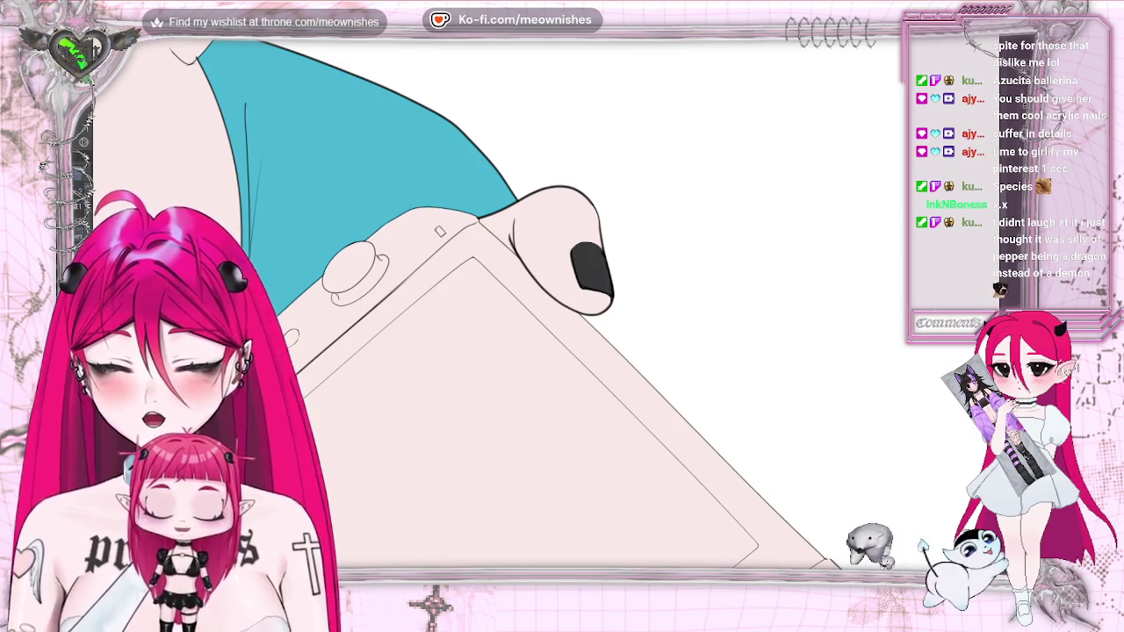
{"action": "key", "text": "ctrl+0"}
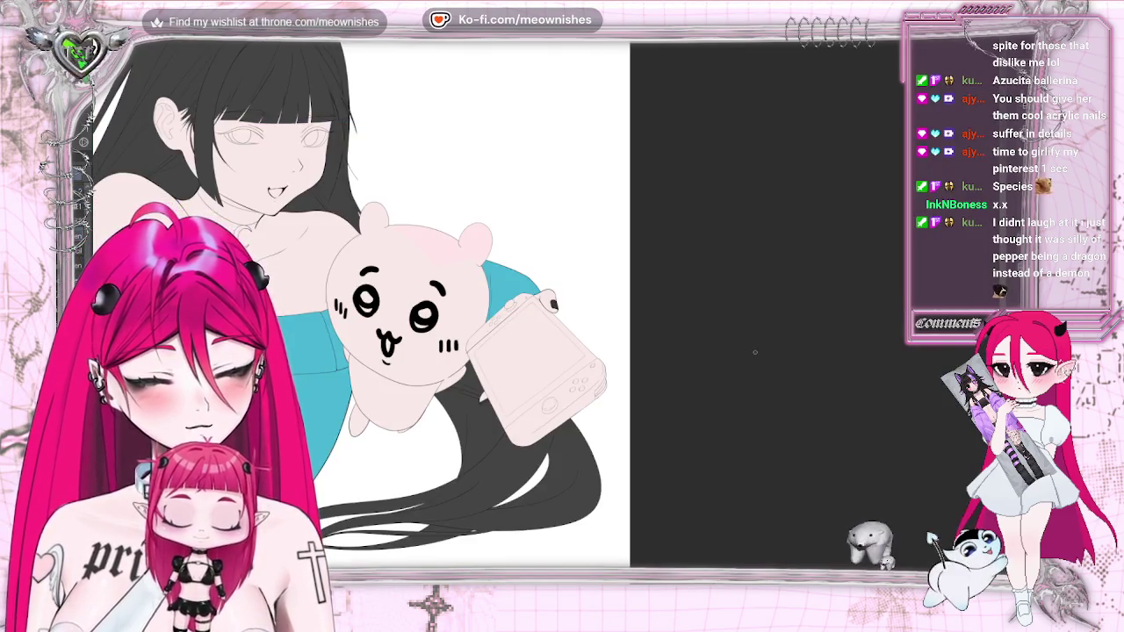
{"action": "left_click_drag", "start_coordinate": [754, 352], "coordinate": [938, 365]}
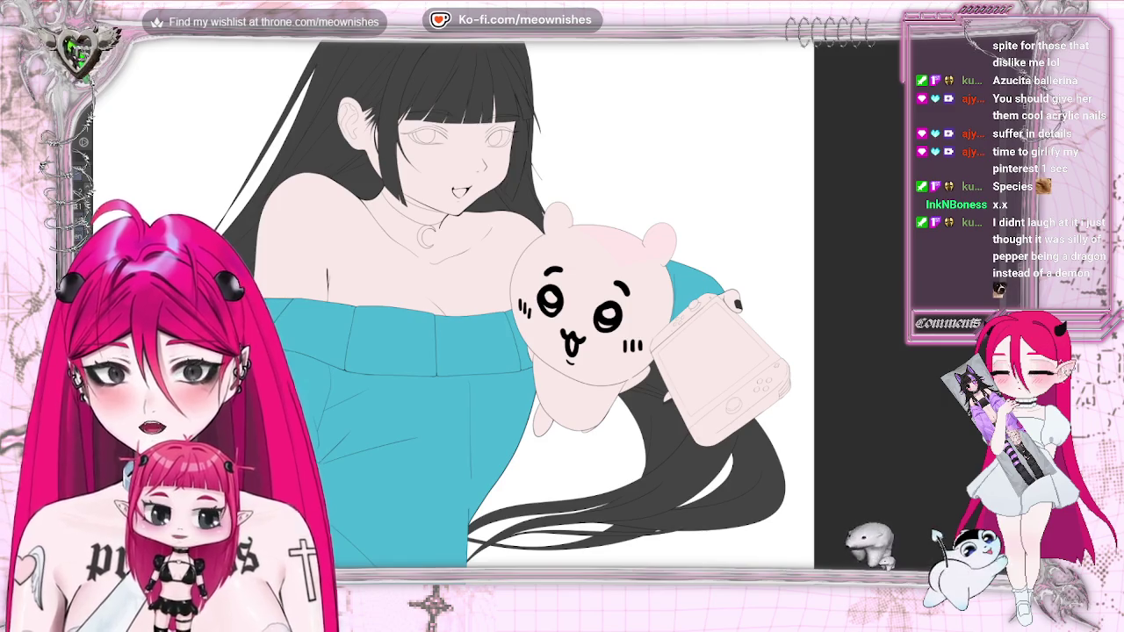
- Zoom in and flip the canvas horizontally with H, scrolling the hands and nails into view
{"action": "scroll", "coordinate": [544, 307], "scroll_direction": "up", "scroll_amount": 3}
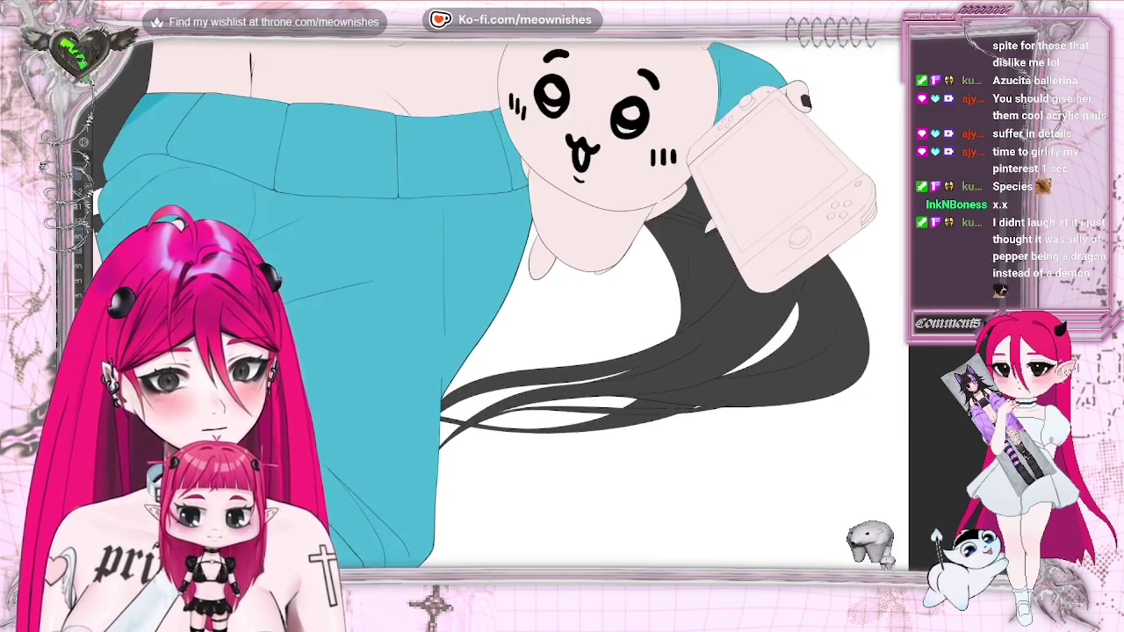
{"action": "scroll", "coordinate": [545, 308], "scroll_direction": "up", "scroll_amount": 2}
{"action": "key", "text": "h"}
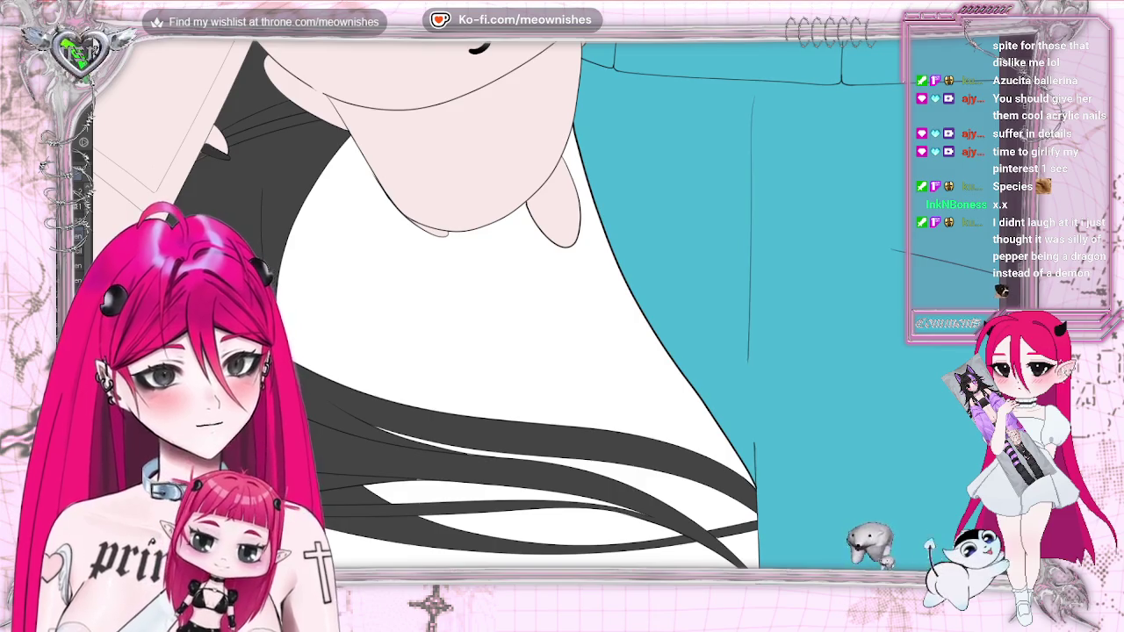
{"action": "scroll", "coordinate": [545, 307], "scroll_direction": "left", "scroll_amount": 5}
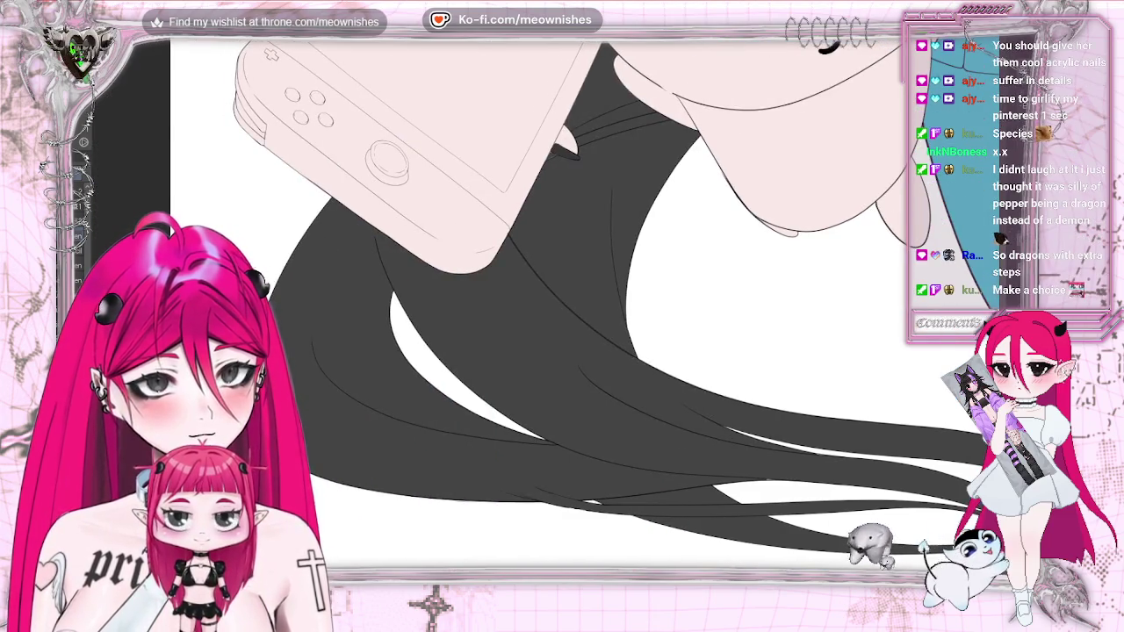
{"action": "scroll", "coordinate": [555, 106], "scroll_direction": "up", "scroll_amount": 2}
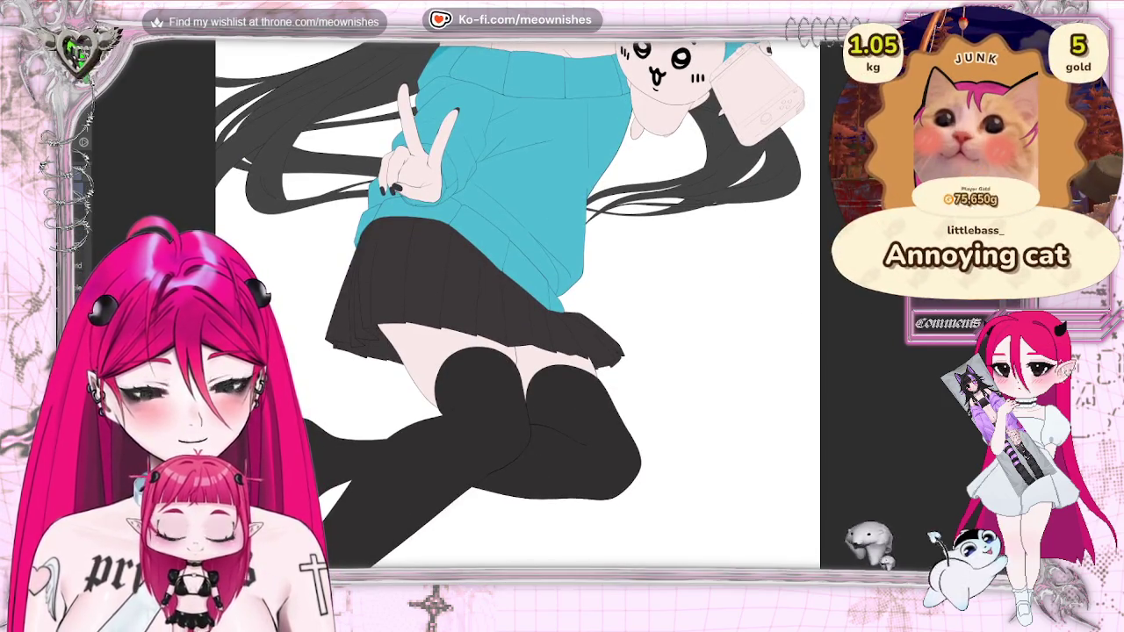
{"action": "key", "text": "ctrl+0"}
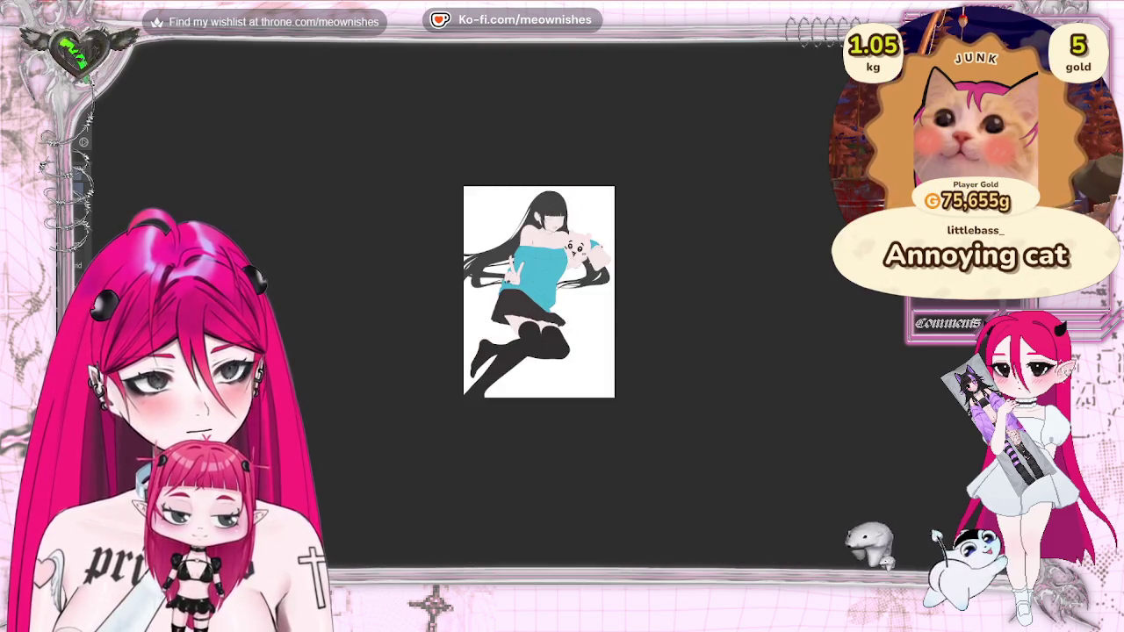
{"action": "key", "text": "ctrl+plus"}
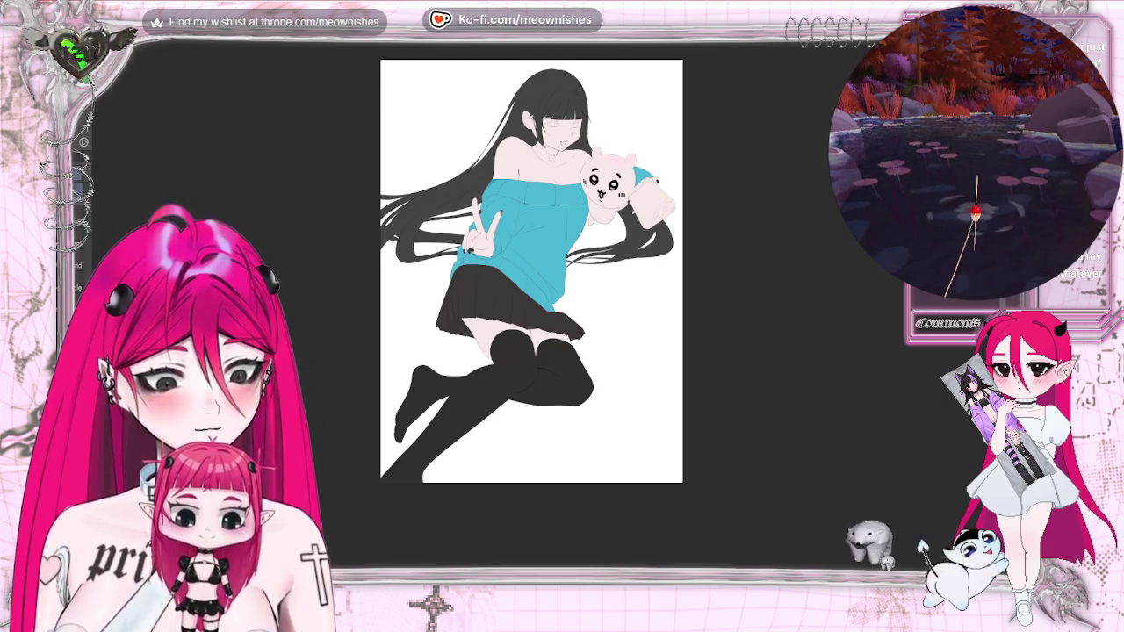
{"action": "scroll", "coordinate": [532, 154], "scroll_direction": "up", "scroll_amount": 5}
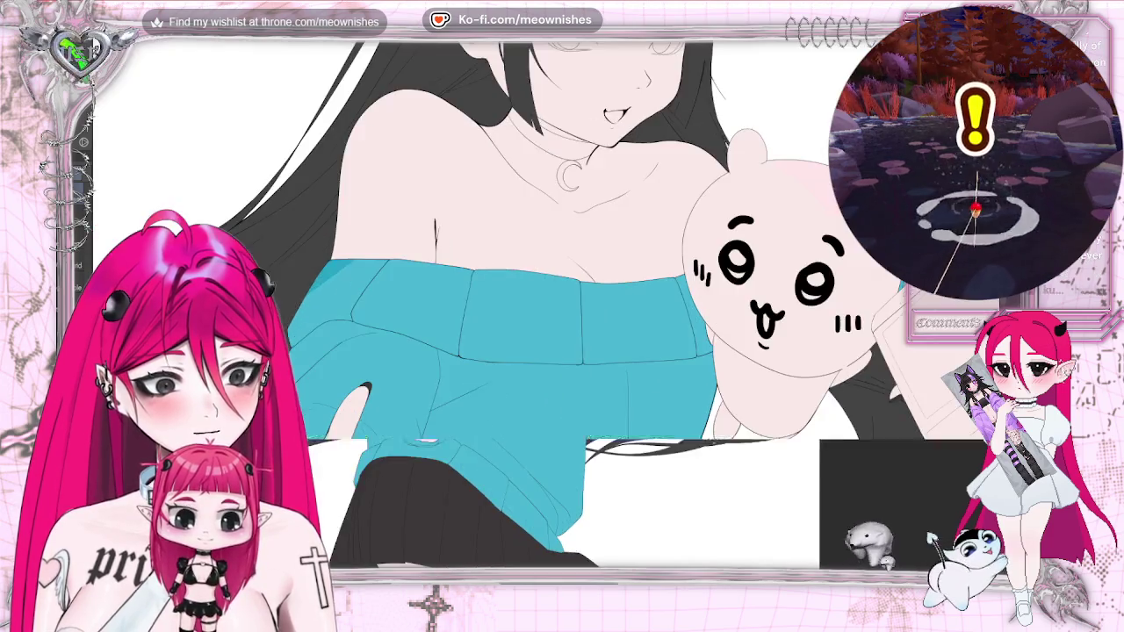
{"action": "scroll", "coordinate": [545, 310], "scroll_direction": "up", "scroll_amount": 2}
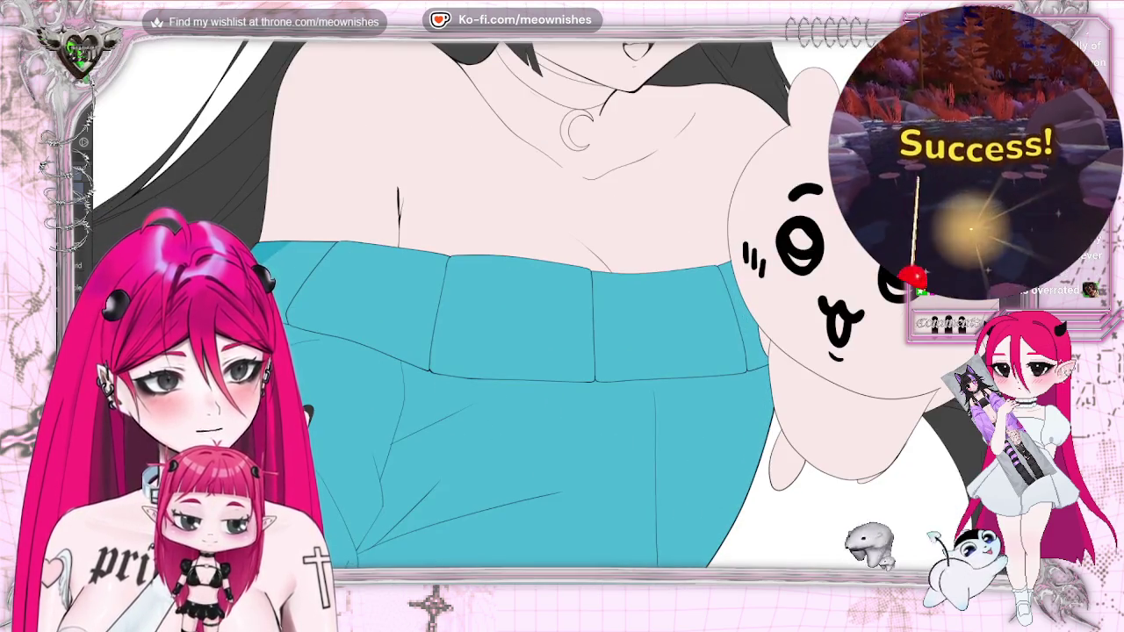
{"action": "scroll", "coordinate": [527, 307], "scroll_direction": "up", "scroll_amount": 3}
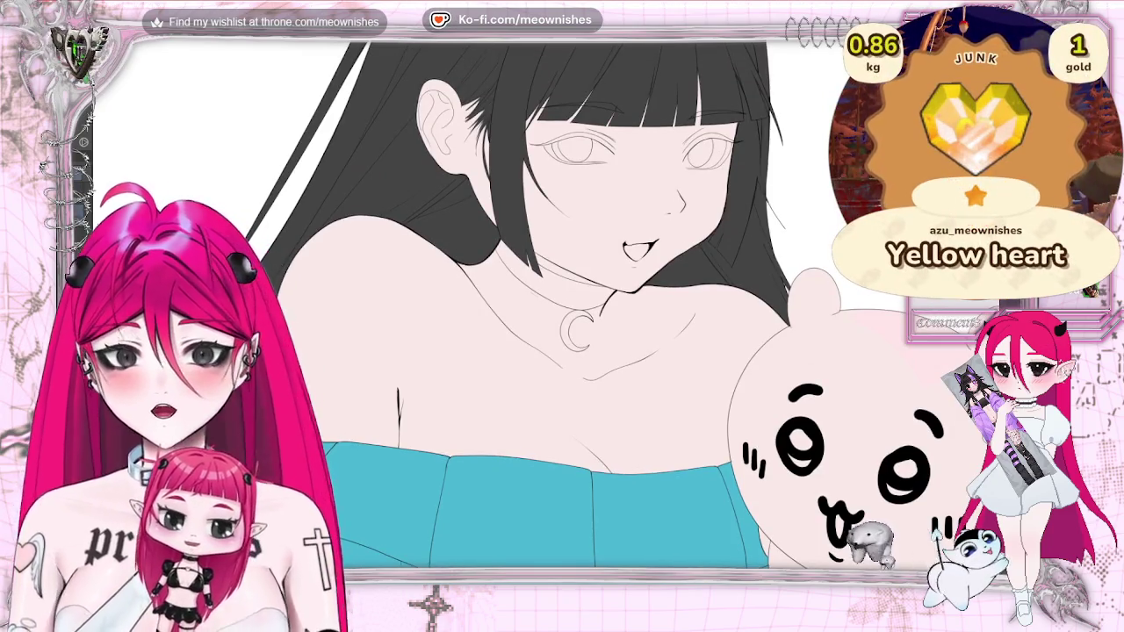
- Auto-select the choker band around the neck, paint the selection dark grey, and deselect
{"action": "left_click", "coordinate": [540, 274]}
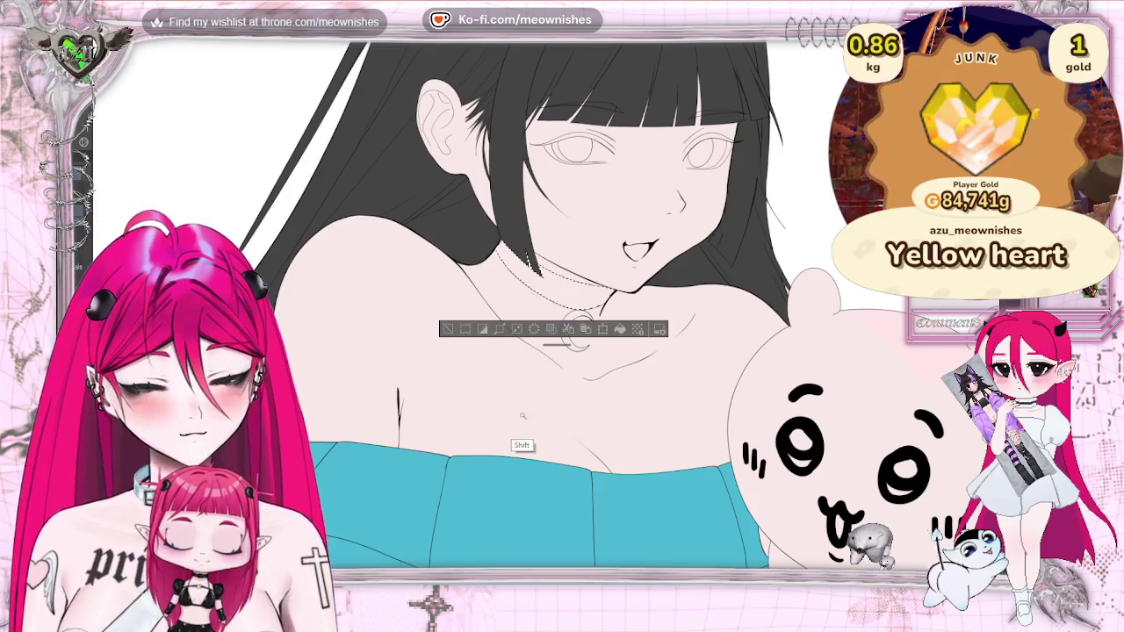
{"action": "scroll", "coordinate": [525, 332], "scroll_direction": "up", "scroll_amount": 2}
{"action": "scroll", "coordinate": [531, 323], "scroll_direction": "up", "scroll_amount": 1}
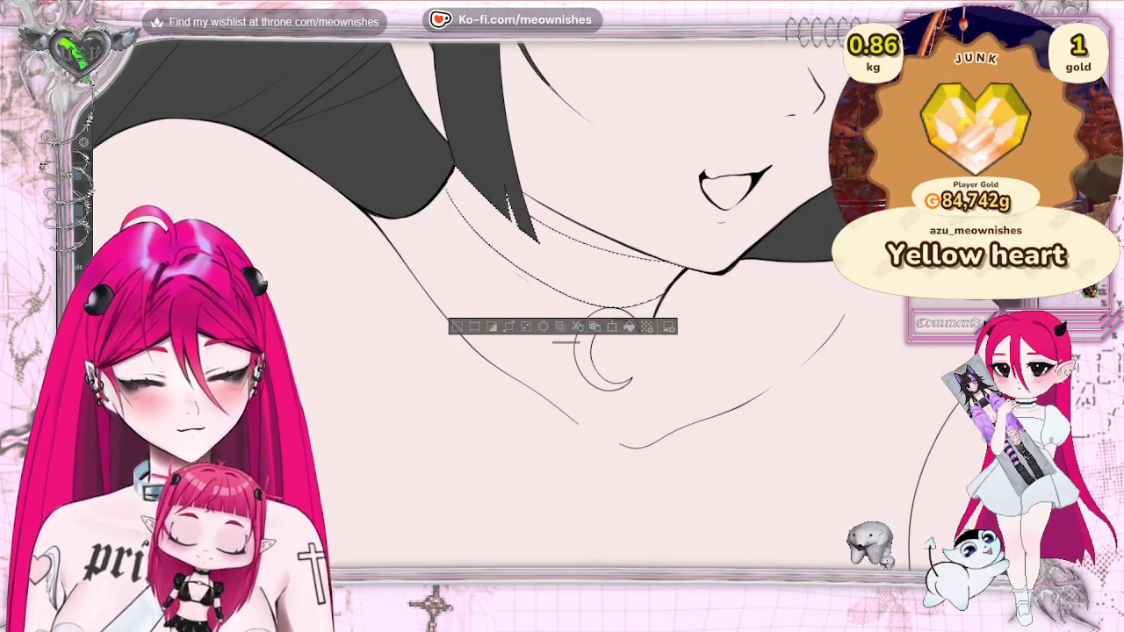
{"action": "left_click", "coordinate": [509, 327]}
{"action": "key", "text": "Return"}
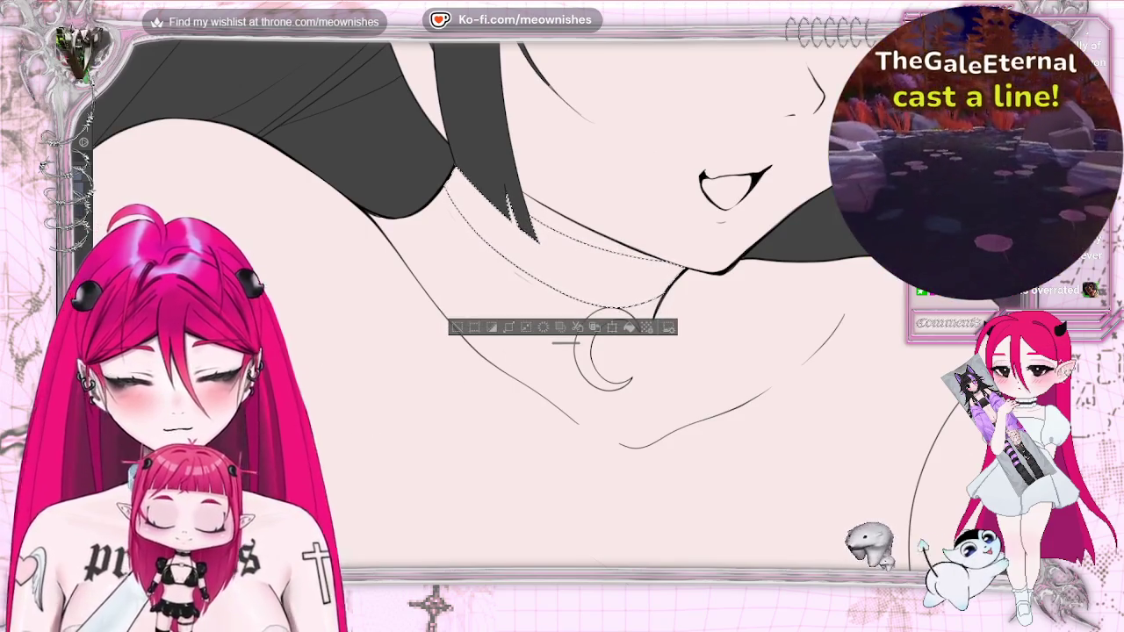
{"action": "scroll", "coordinate": [575, 334], "scroll_direction": "down", "scroll_amount": 2}
{"action": "scroll", "coordinate": [575, 338], "scroll_direction": "down", "scroll_amount": 4}
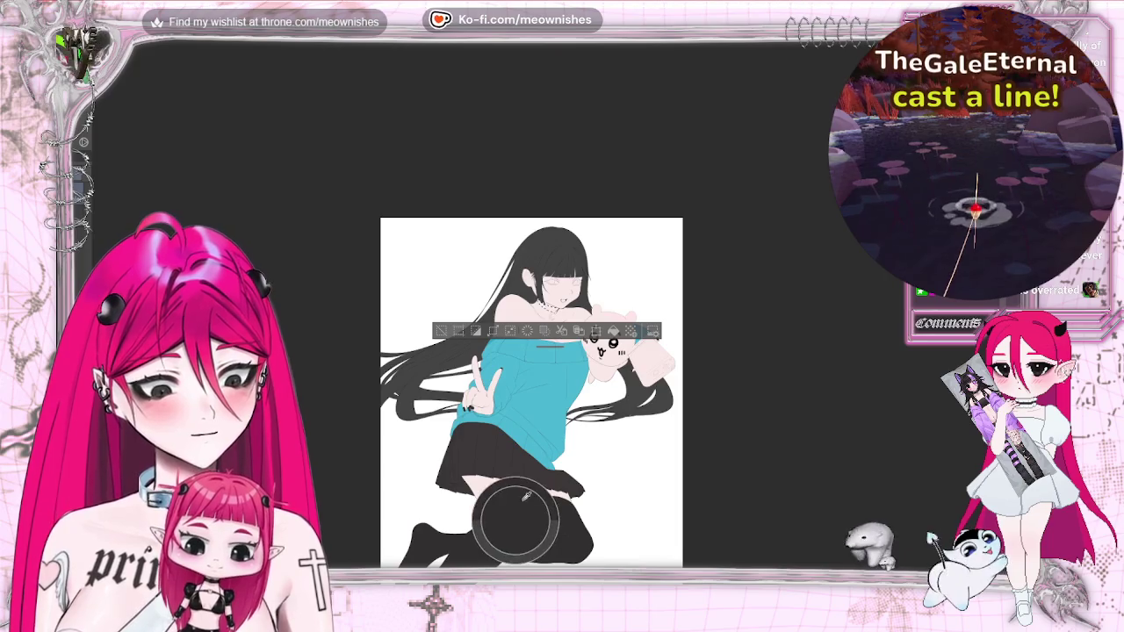
{"action": "scroll", "coordinate": [575, 334], "scroll_direction": "up", "scroll_amount": 6}
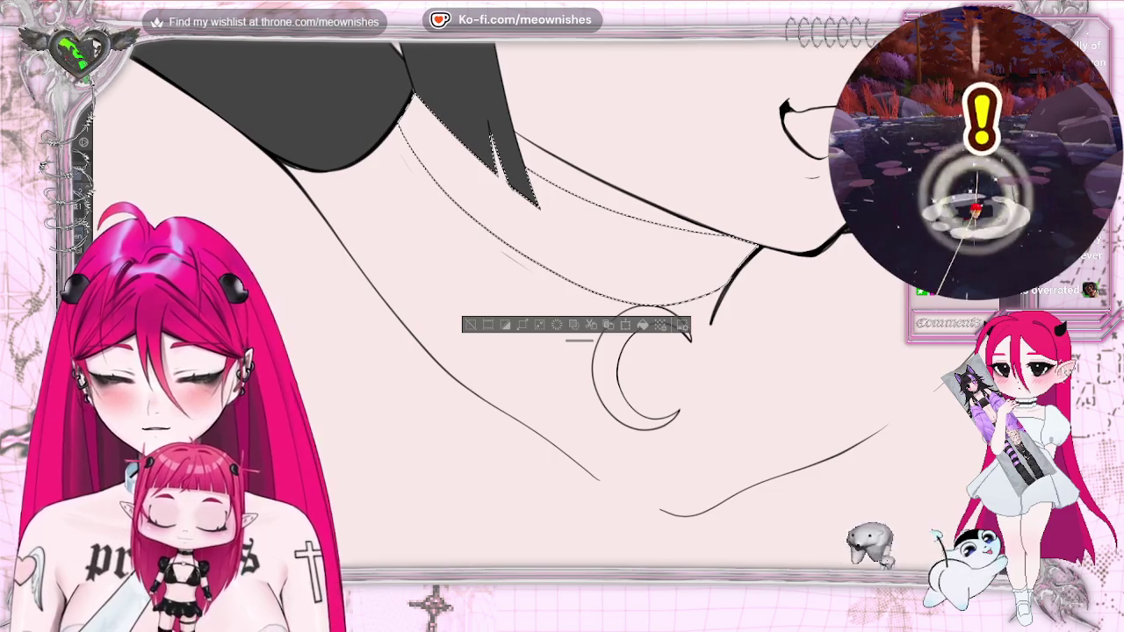
{"action": "left_click_drag", "start_coordinate": [422, 132], "coordinate": [729, 263]}
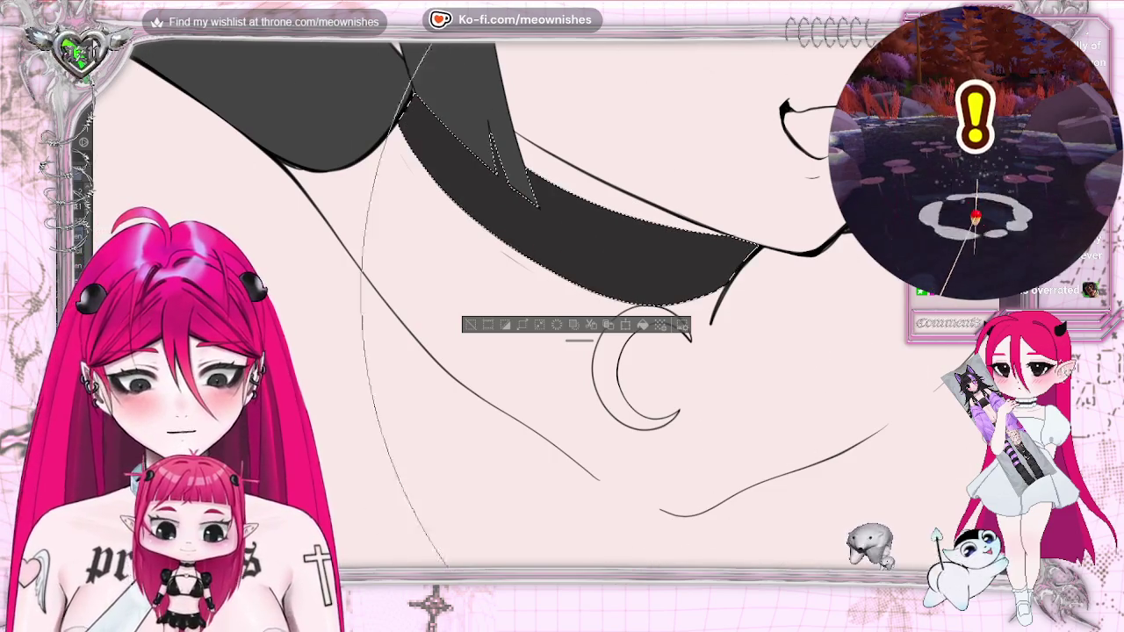
{"action": "left_click", "coordinate": [470, 325]}
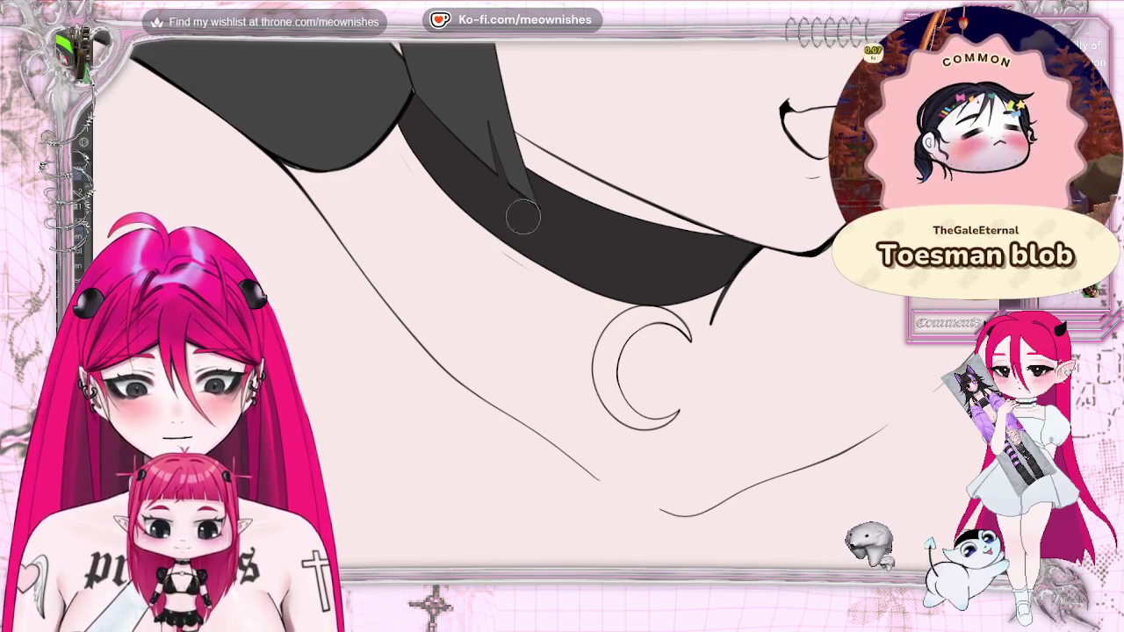
- Brush the leftover choker gap dark grey and check the neck with the view mirrored
{"action": "left_click_drag", "start_coordinate": [518, 193], "coordinate": [493, 127]}
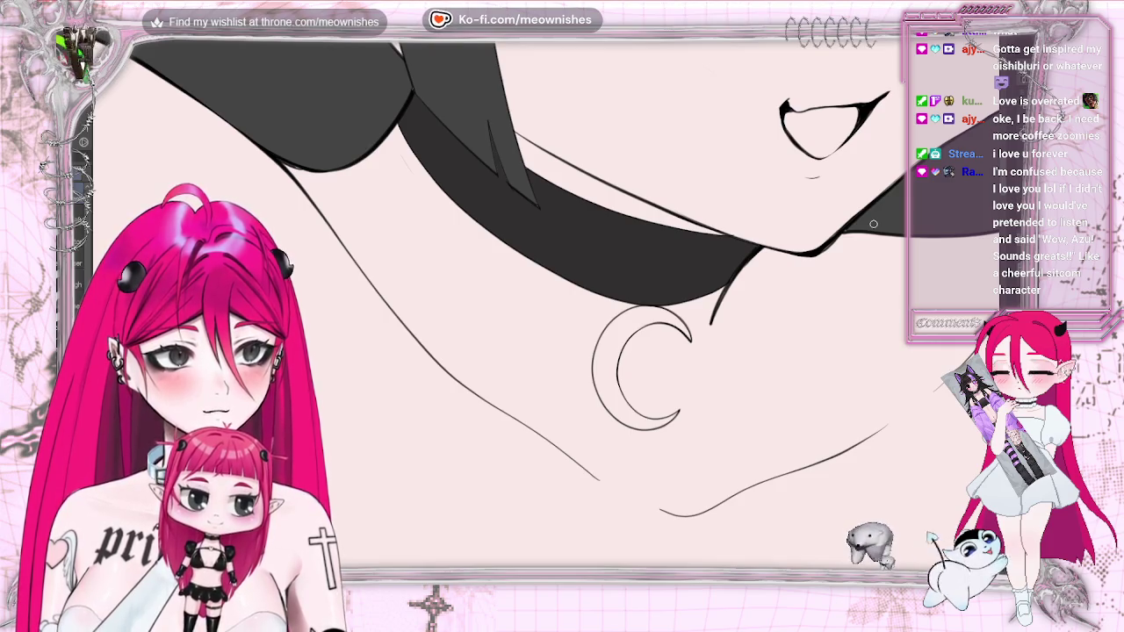
{"action": "key", "text": "m"}
{"action": "key", "text": "m"}
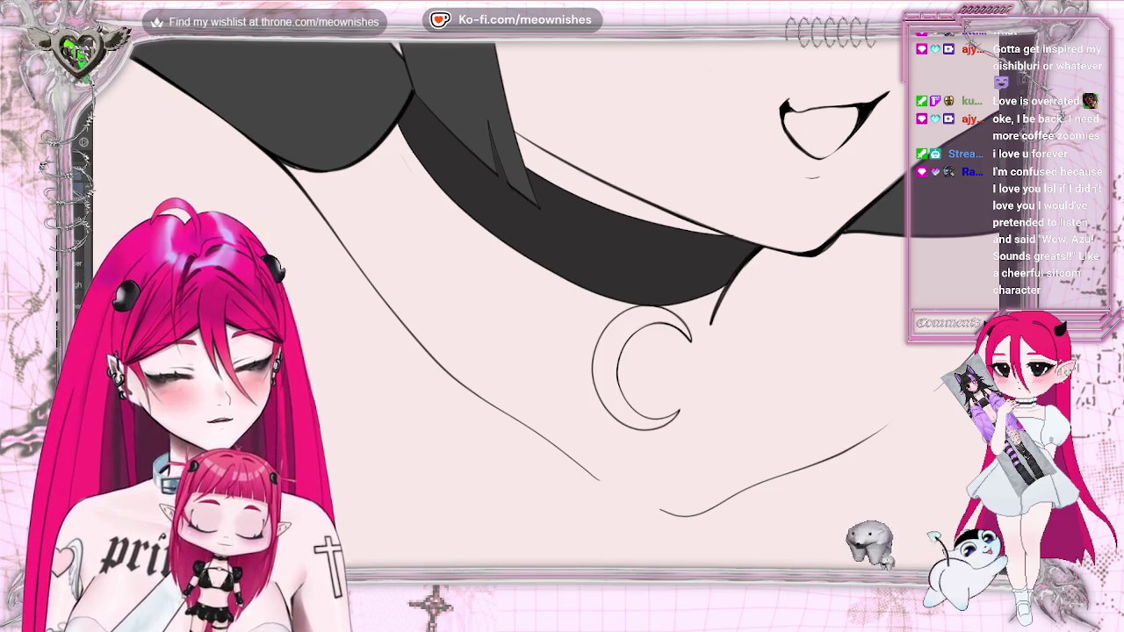
{"action": "key", "text": "m"}
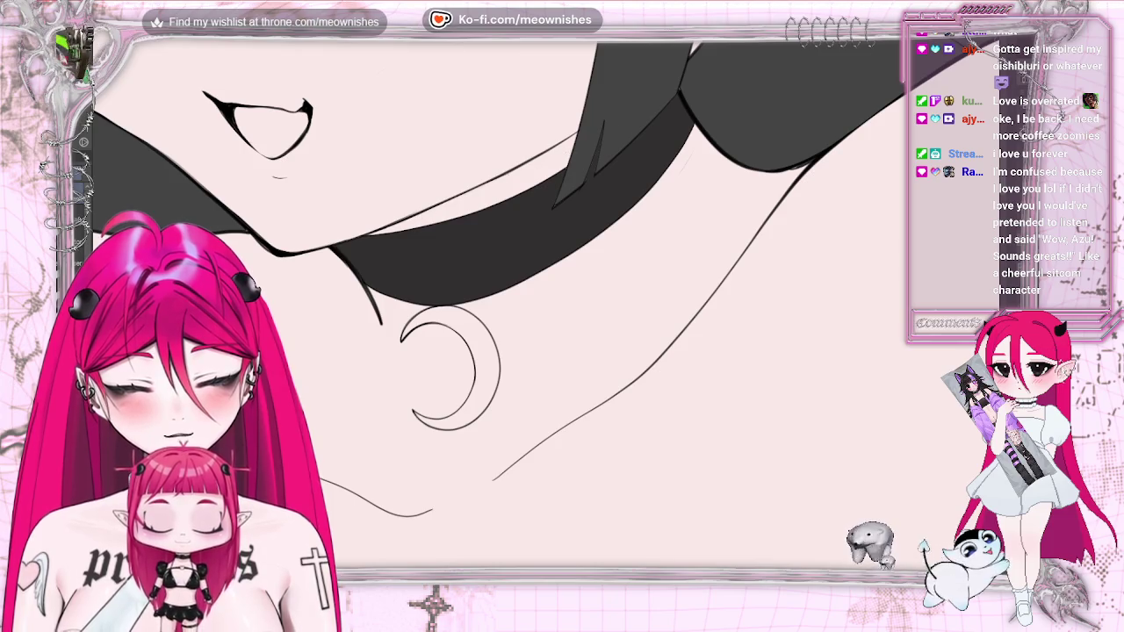
{"action": "key", "text": "m"}
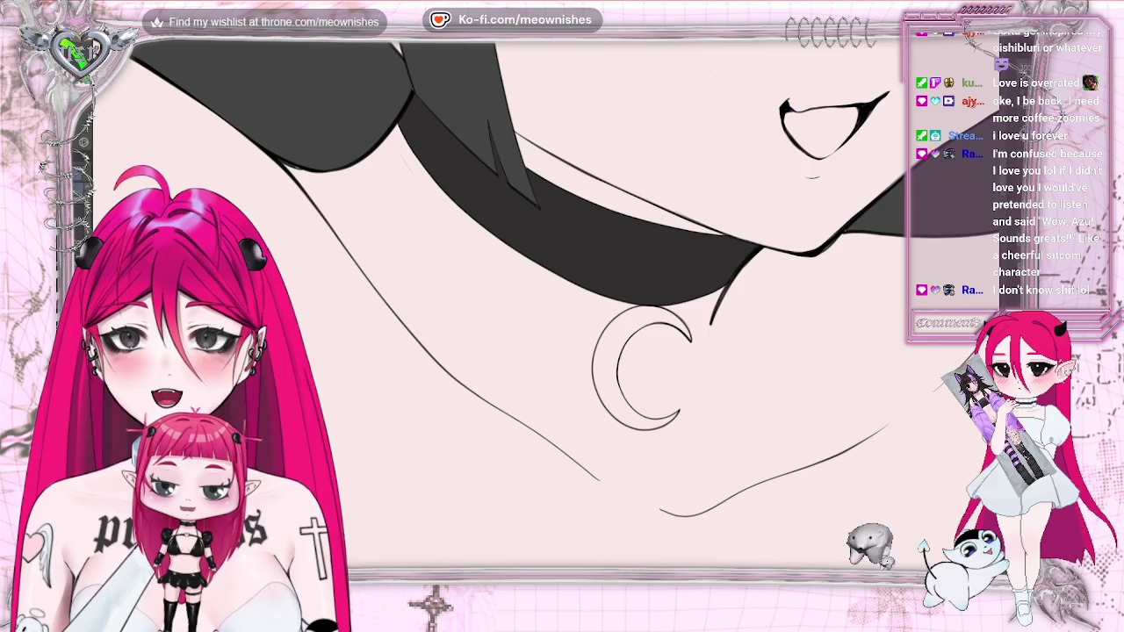
- Zoom out to view the whole portrait
{"action": "key", "text": "ctrl+0"}
{"action": "key", "text": "ctrl+minus"}
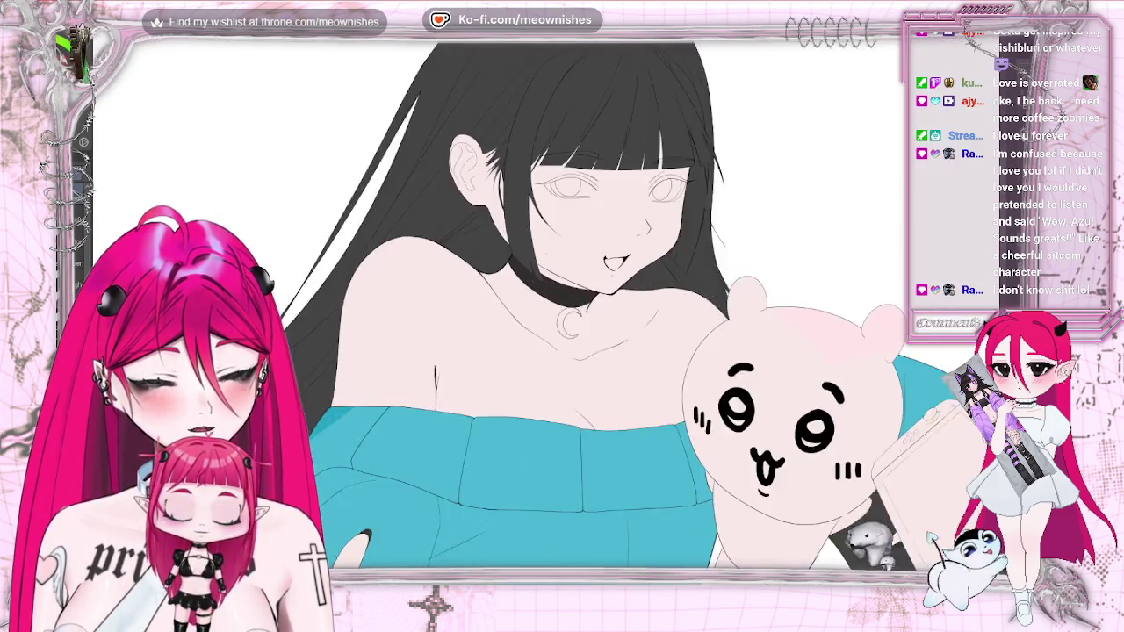
{"action": "scroll", "coordinate": [562, 303], "scroll_direction": "up", "scroll_amount": 5}
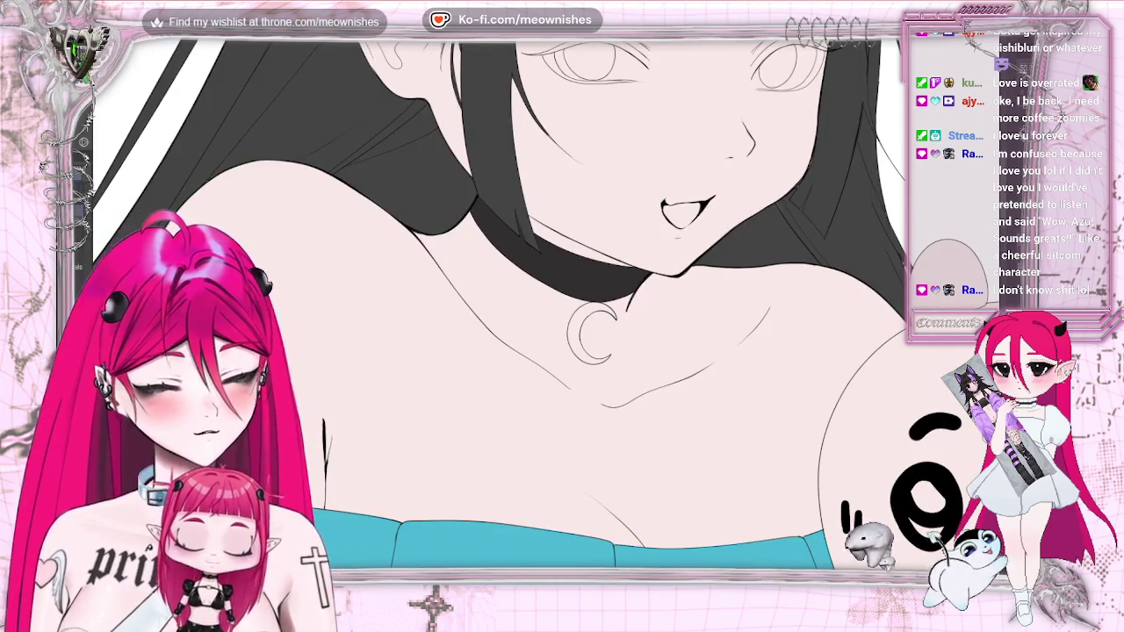